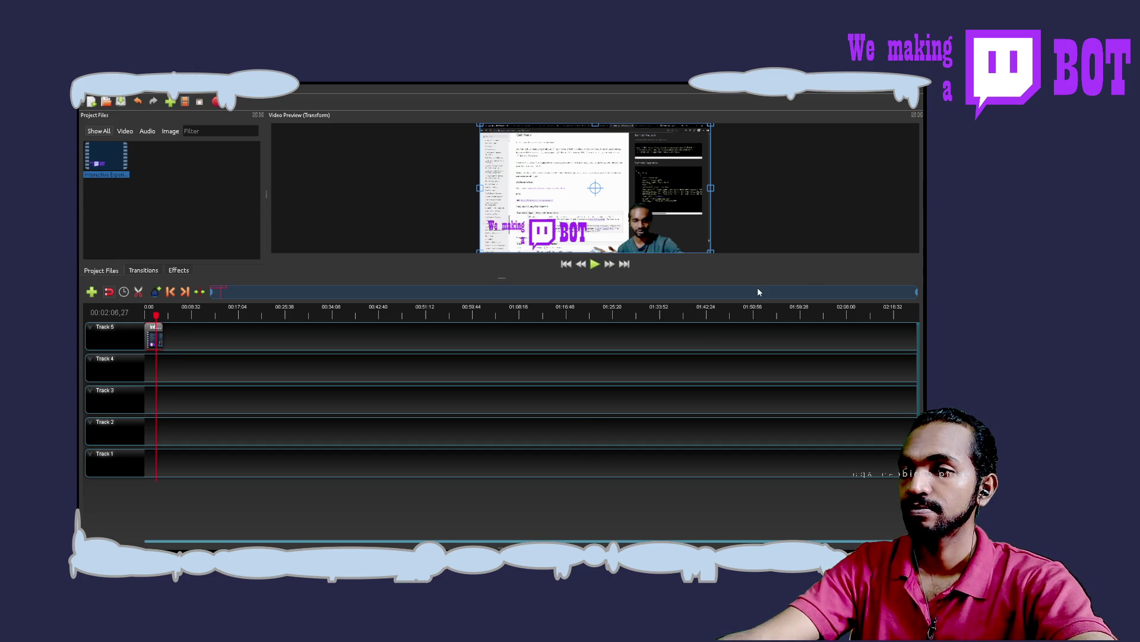
Step: Play the project preview, stop it at 00:02:11,48, then resume playback
click(595, 264)
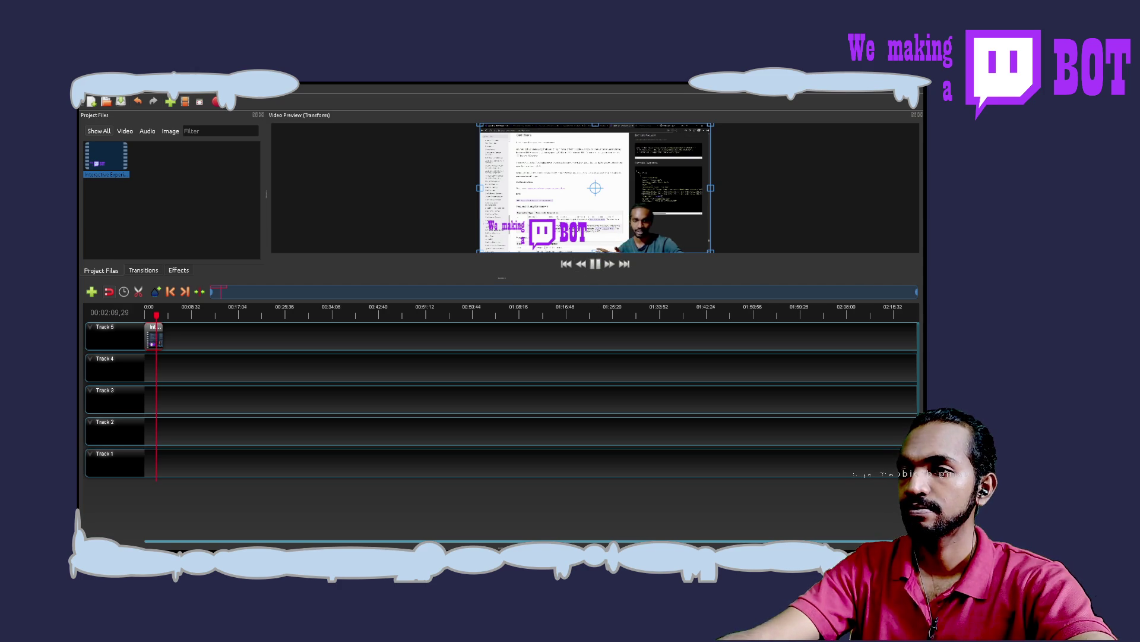
click(595, 269)
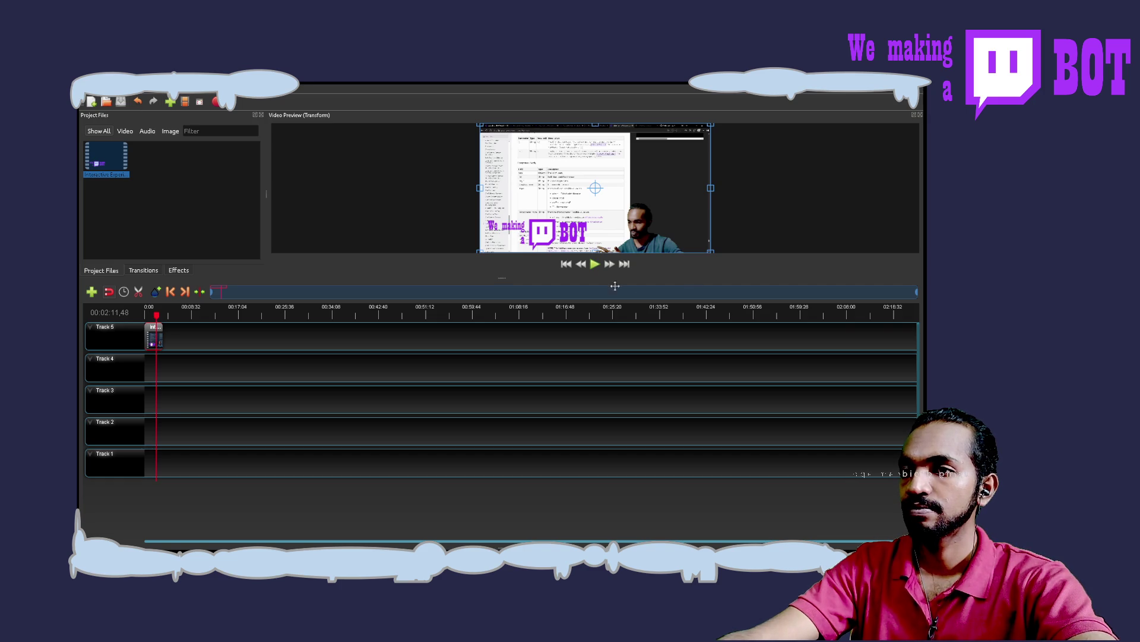
click(593, 271)
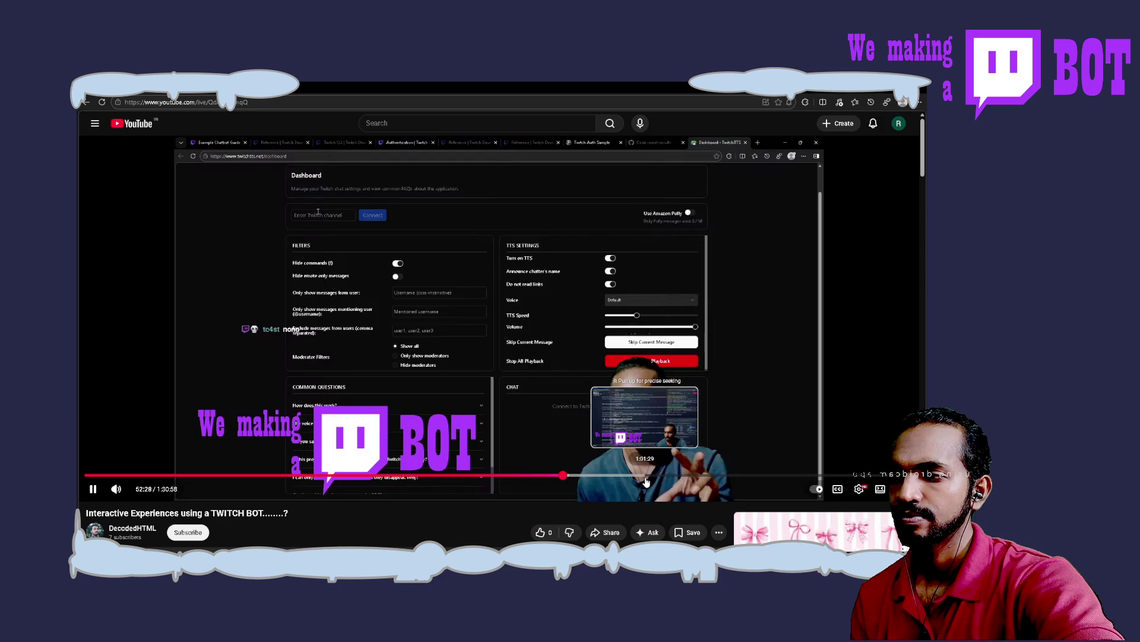
Step: Seek the Twitch bot stream video ahead to 1:01:29 and reload the page
click(646, 478)
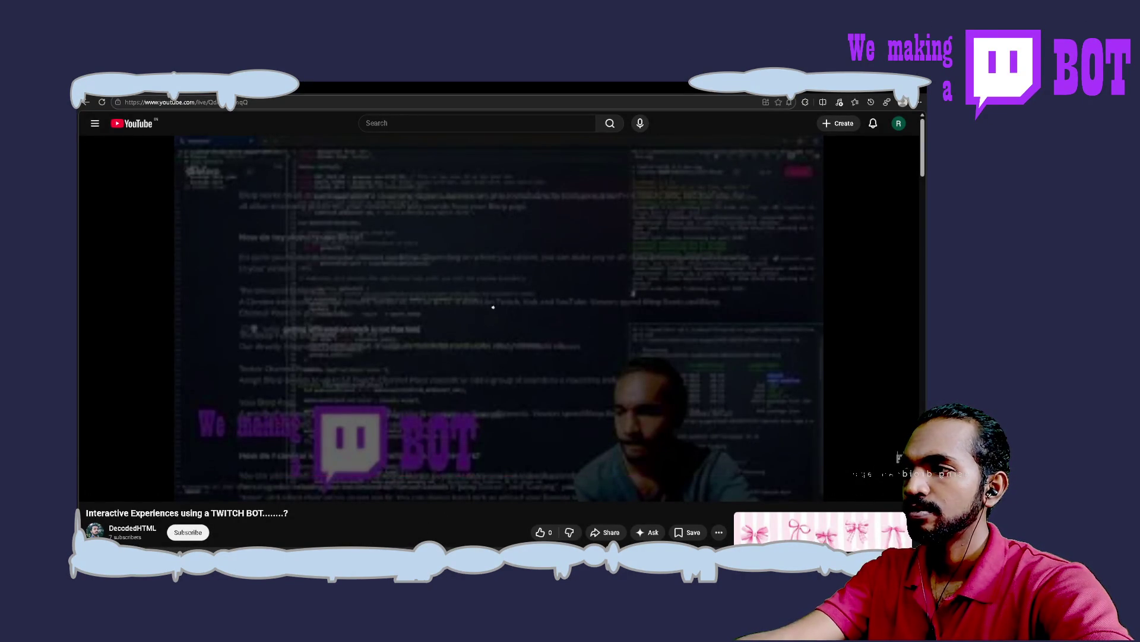
click(103, 101)
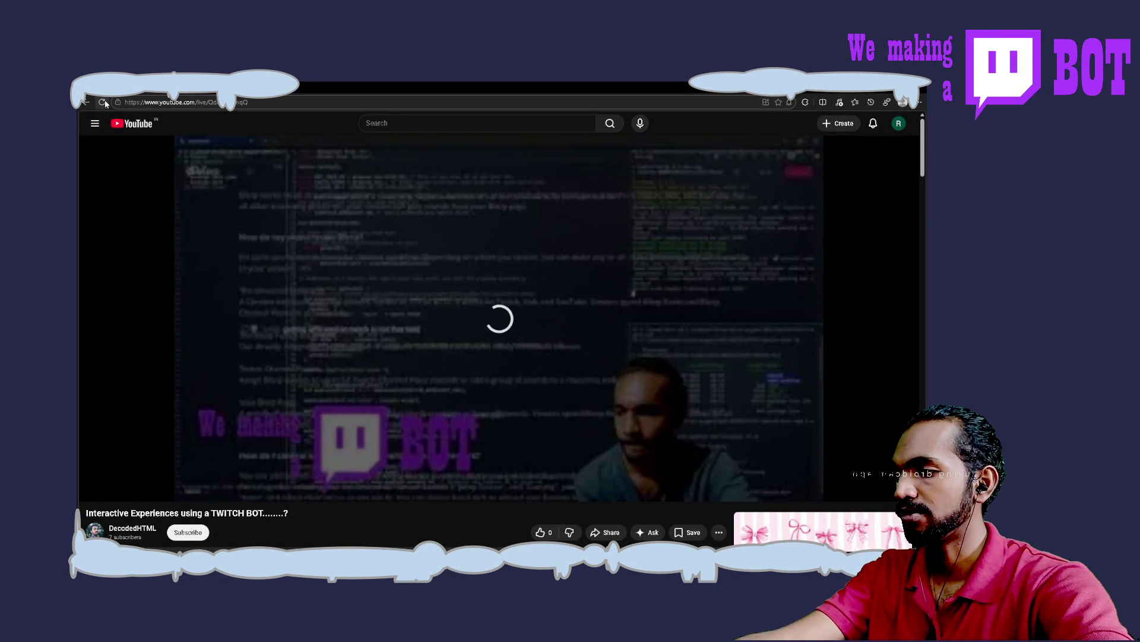
mouse_move(116, 488)
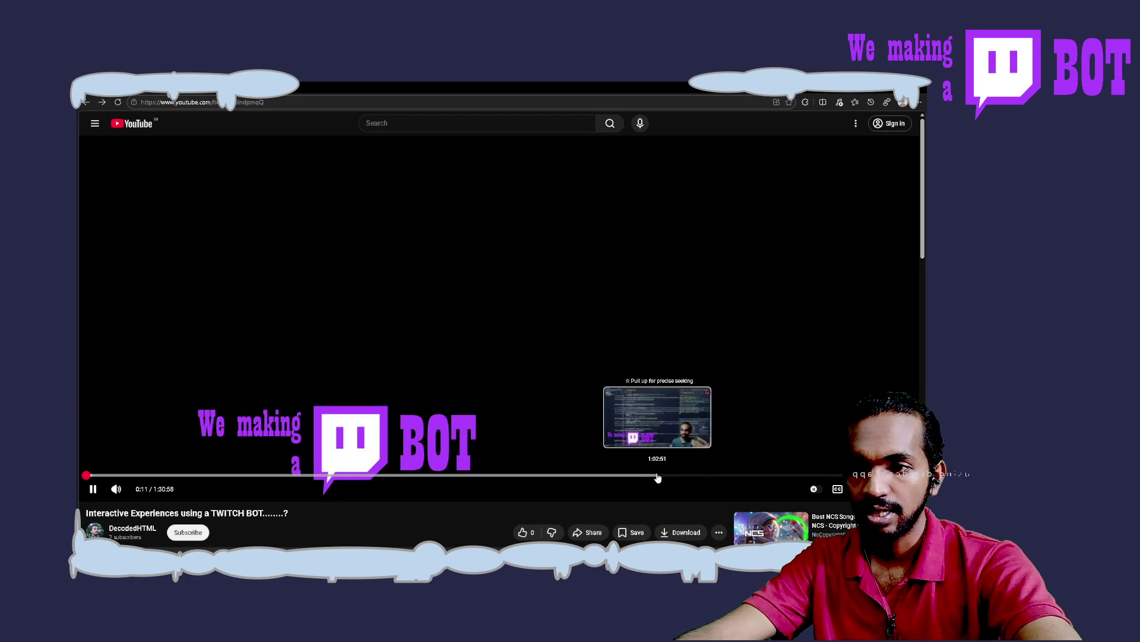
mouse_move(655, 477)
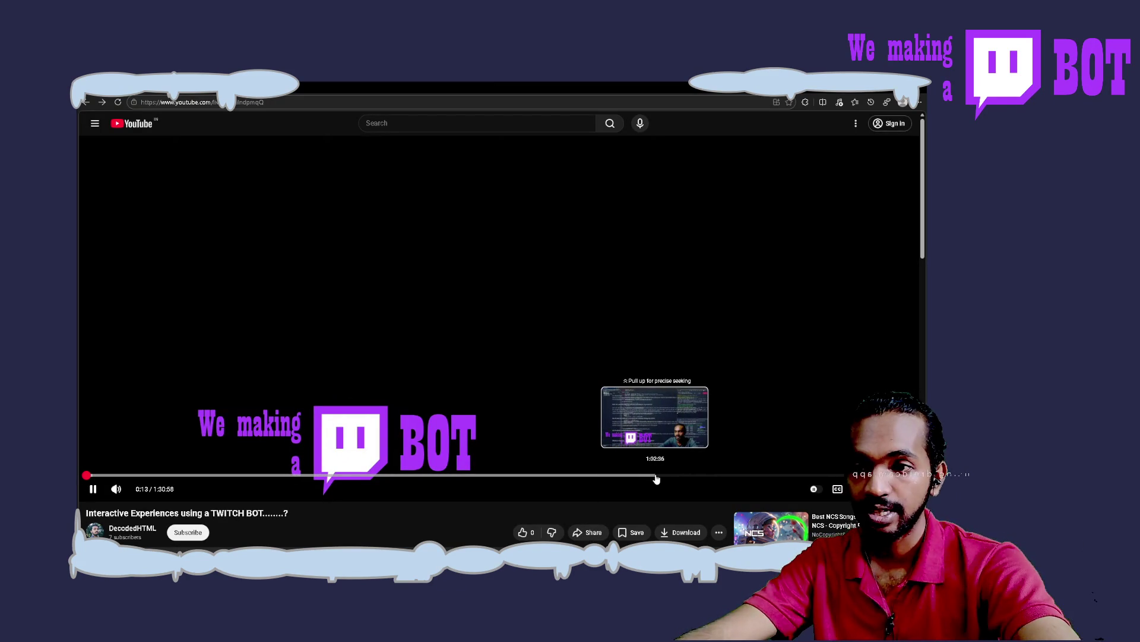
Step: Seek the replay forward in stages from 1:01:35 to about 1:05 and pause it
click(647, 477)
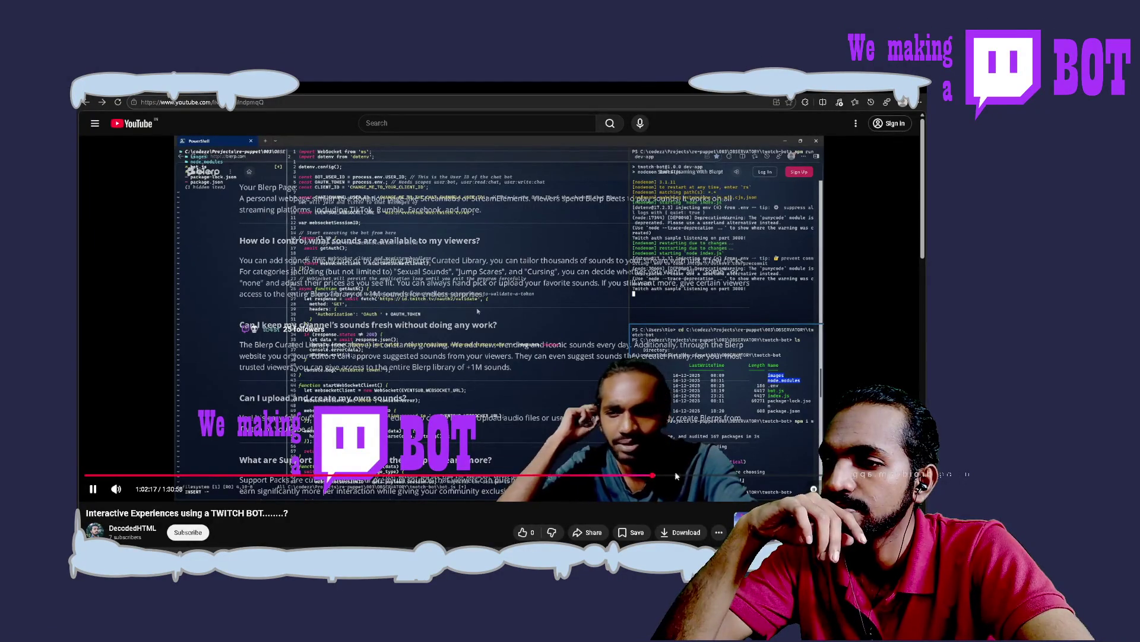
drag(655, 477, 662, 477)
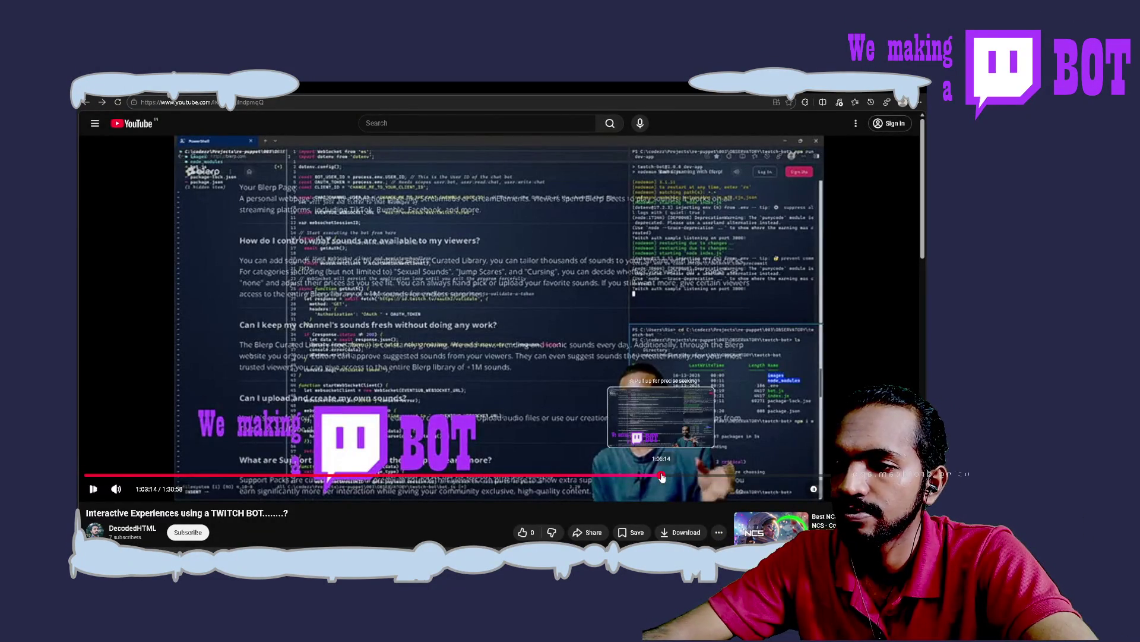
drag(662, 478, 668, 478)
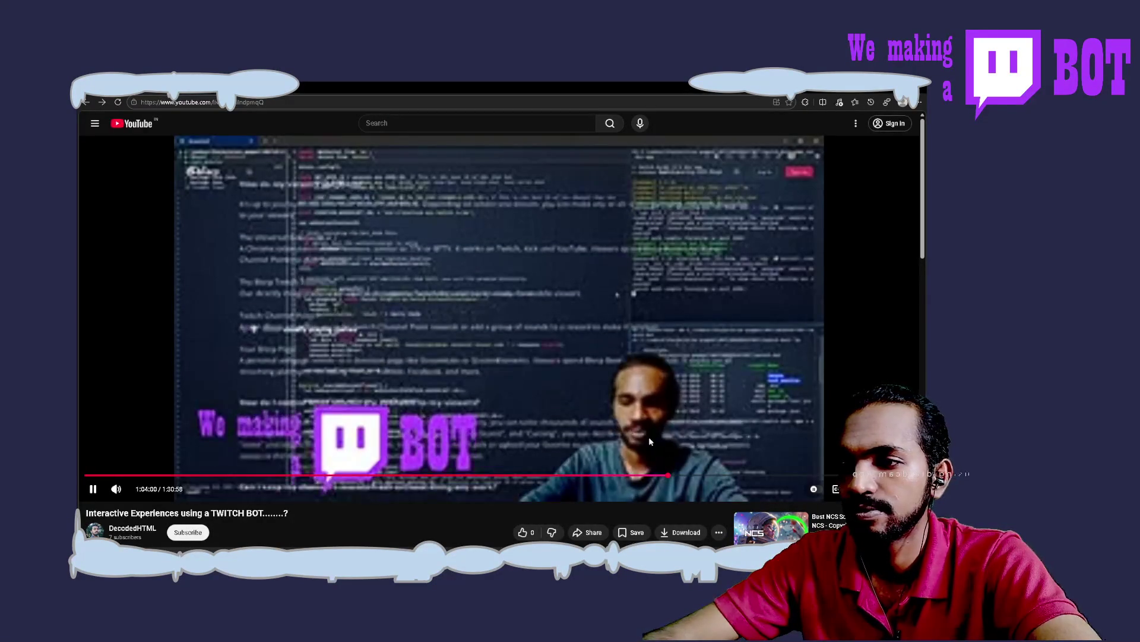
click(675, 480)
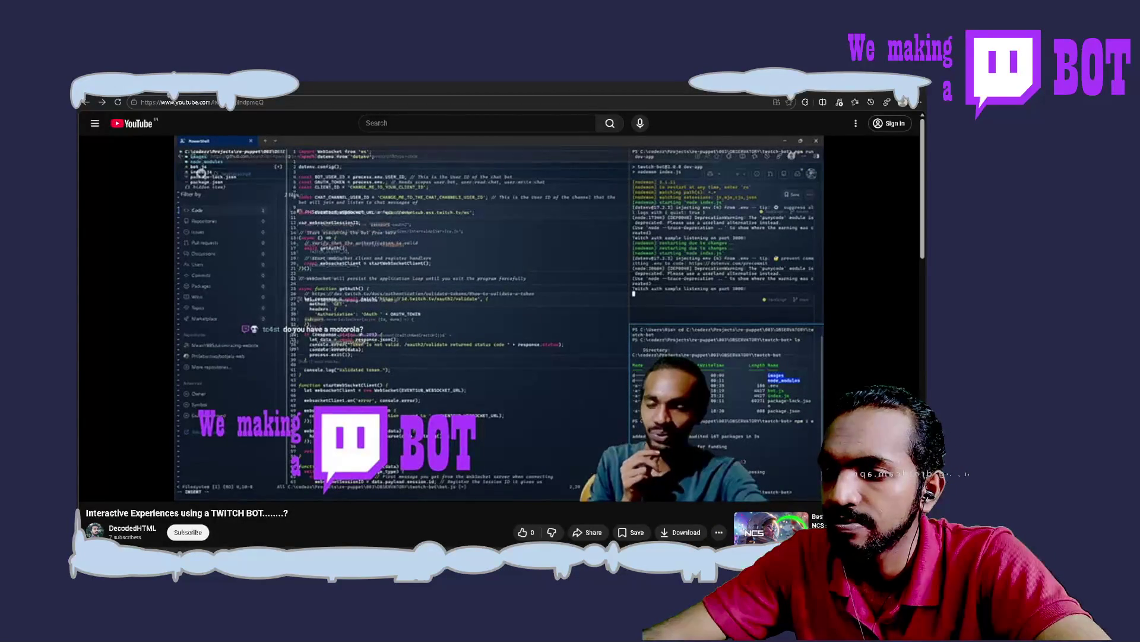
click(867, 312)
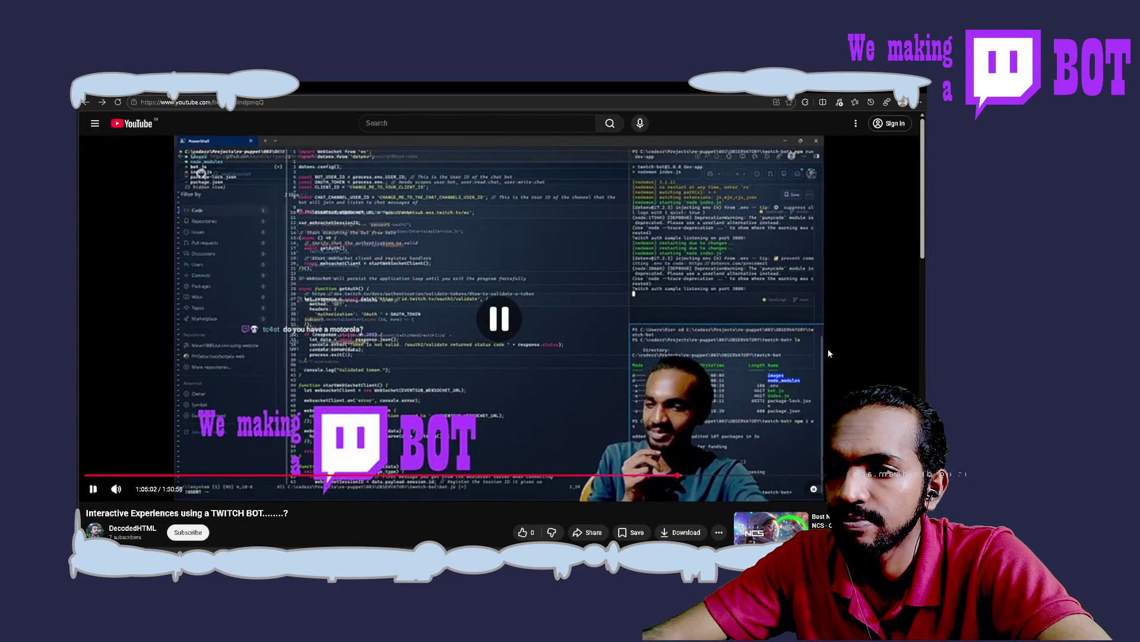
Step: Seek the replay ahead through 1:07:39 and 1:08:20, pausing it at 1:09:01
drag(678, 477, 693, 479)
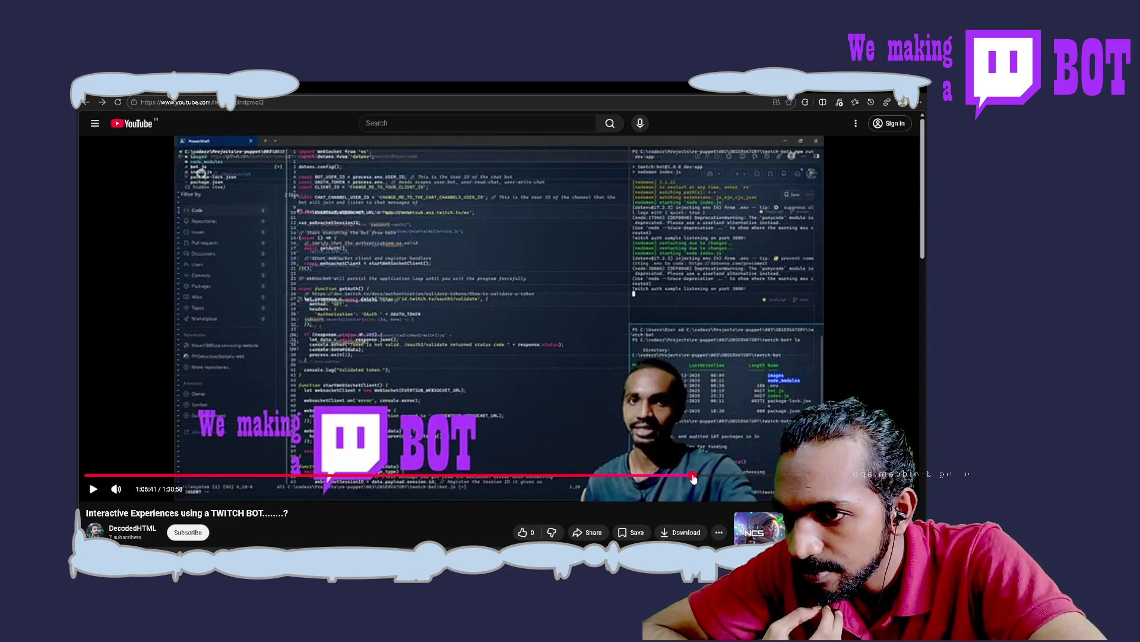
click(703, 479)
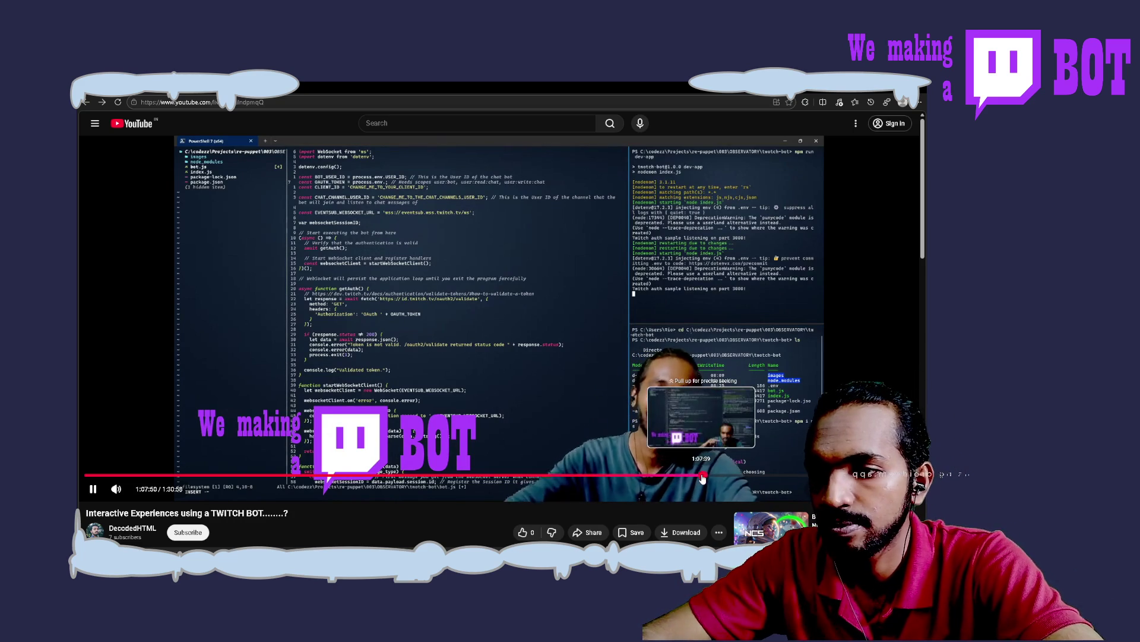
drag(702, 478, 711, 481)
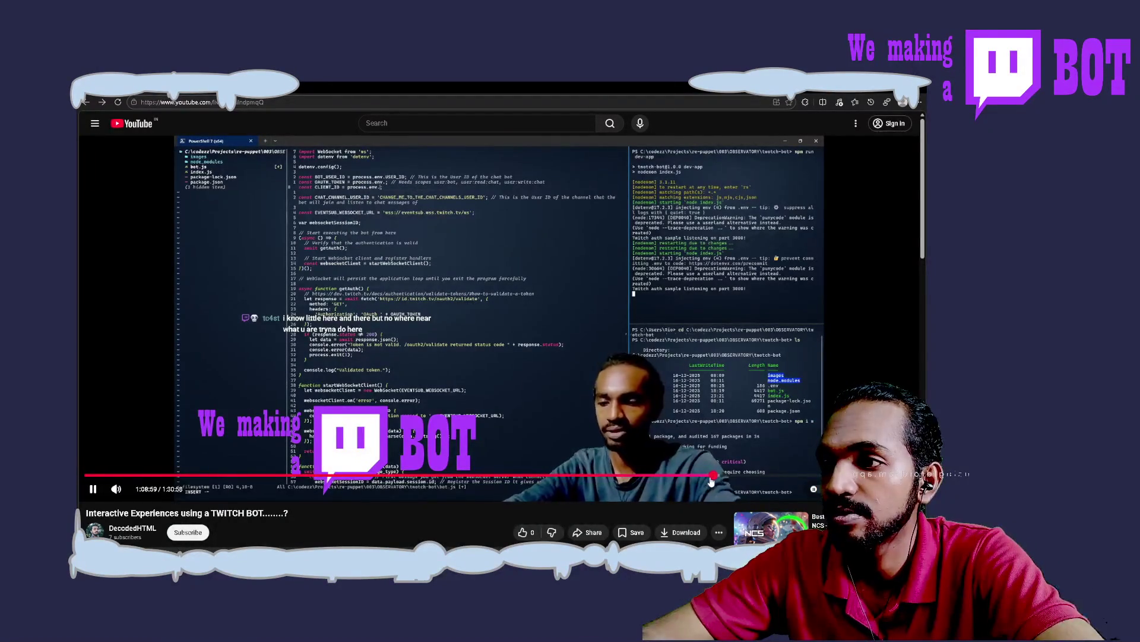
click(599, 350)
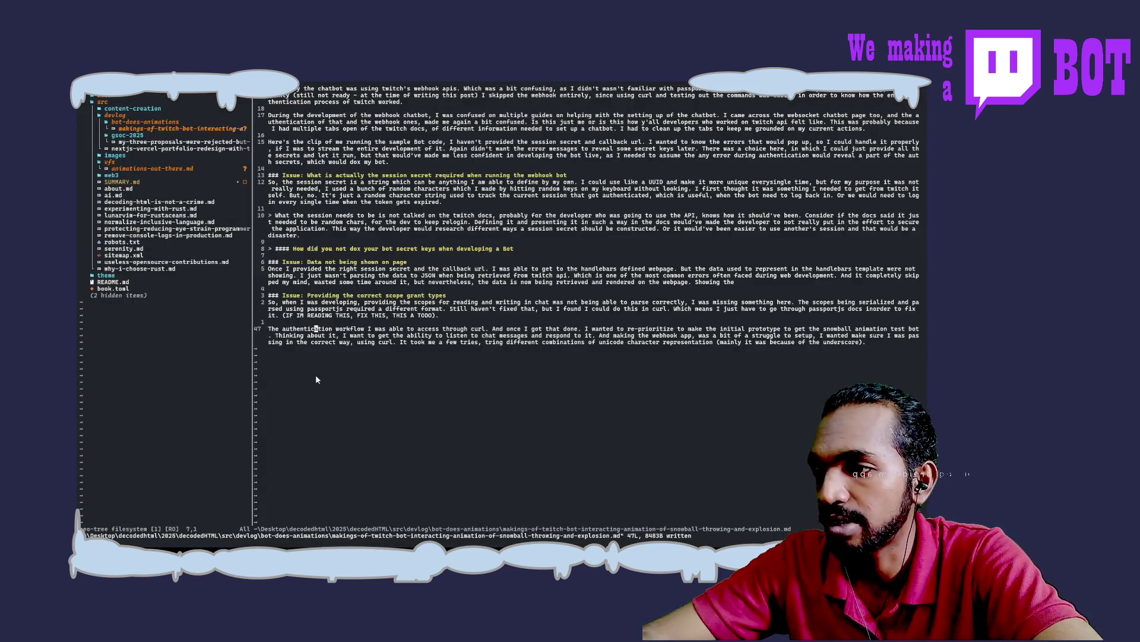
Step: Begin a new paragraph reading "Once I" below the authentication workflow paragraph
click(316, 330)
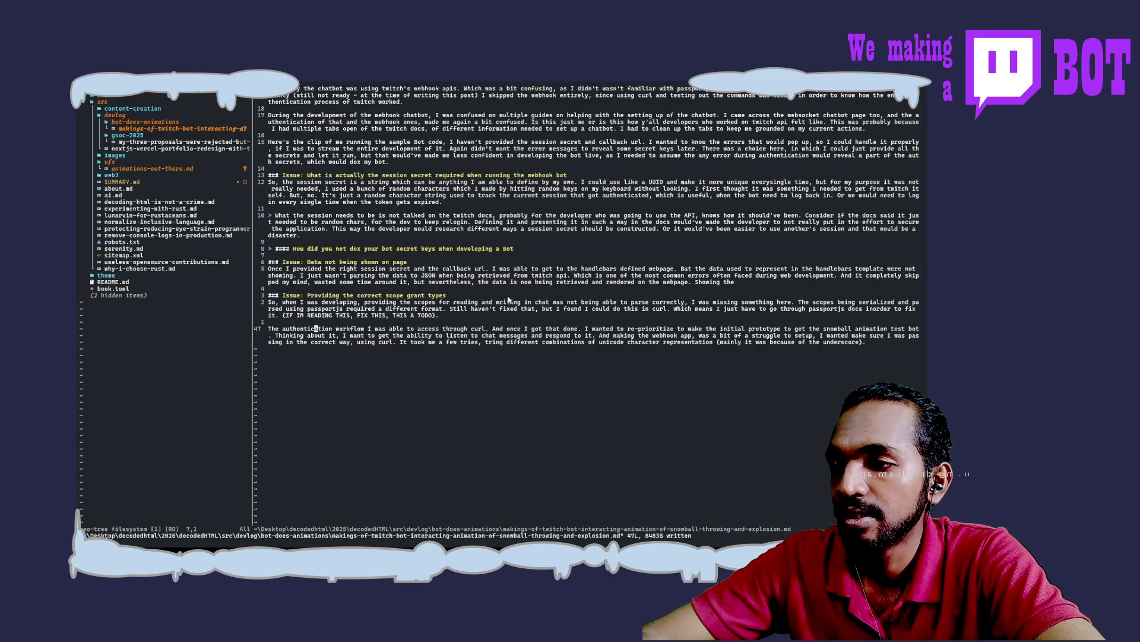
key(A)
key(Return)
key(Return)
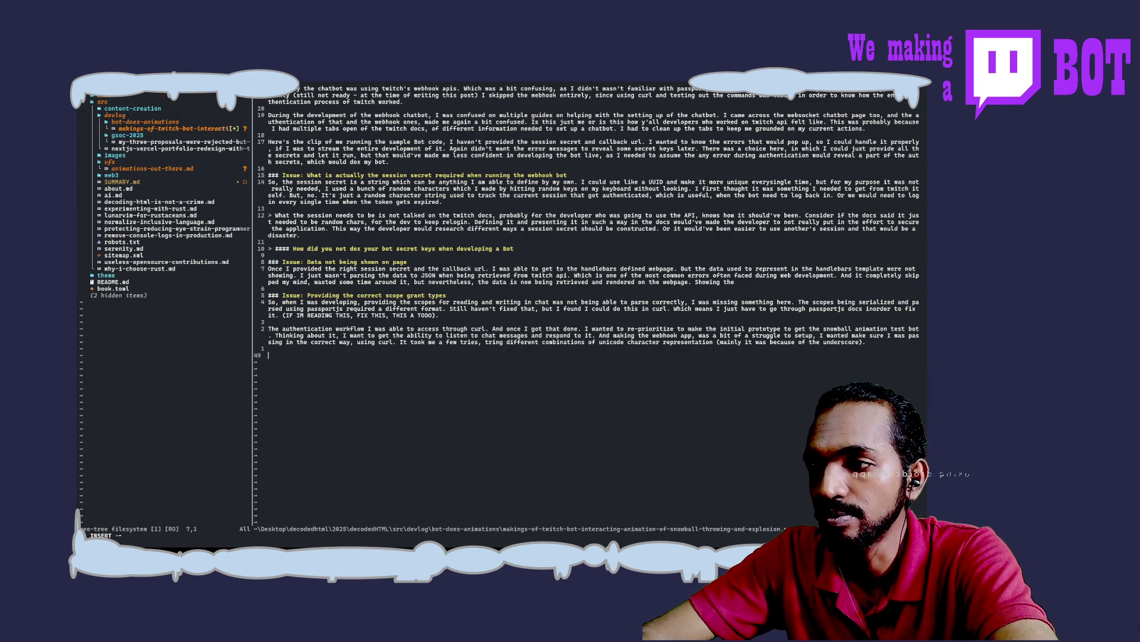
text(Once )
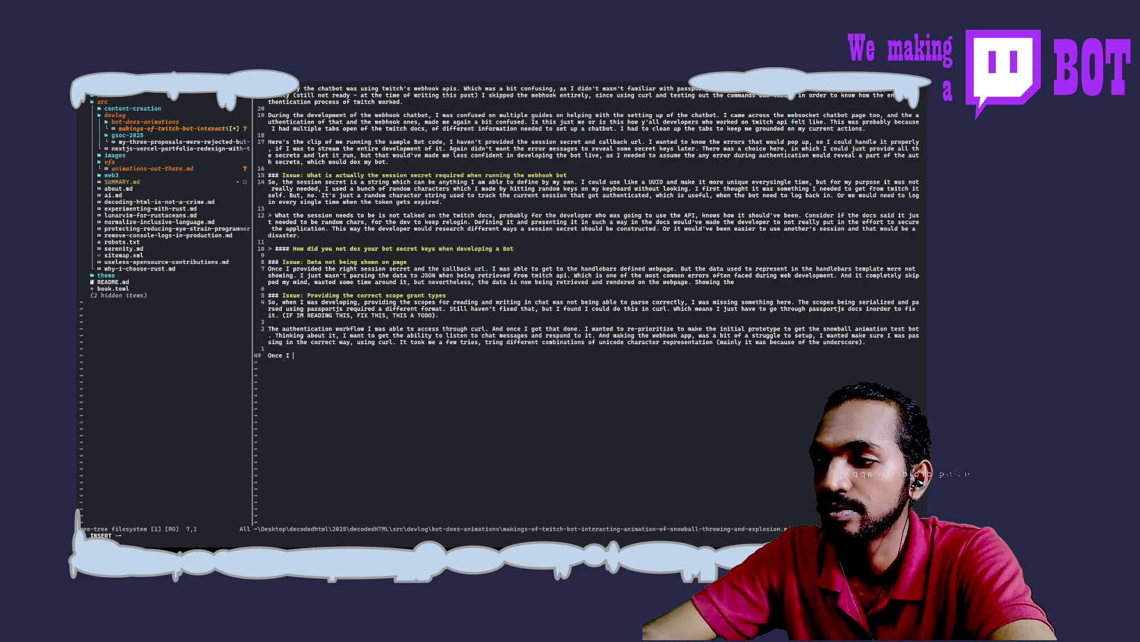
text(I got the )
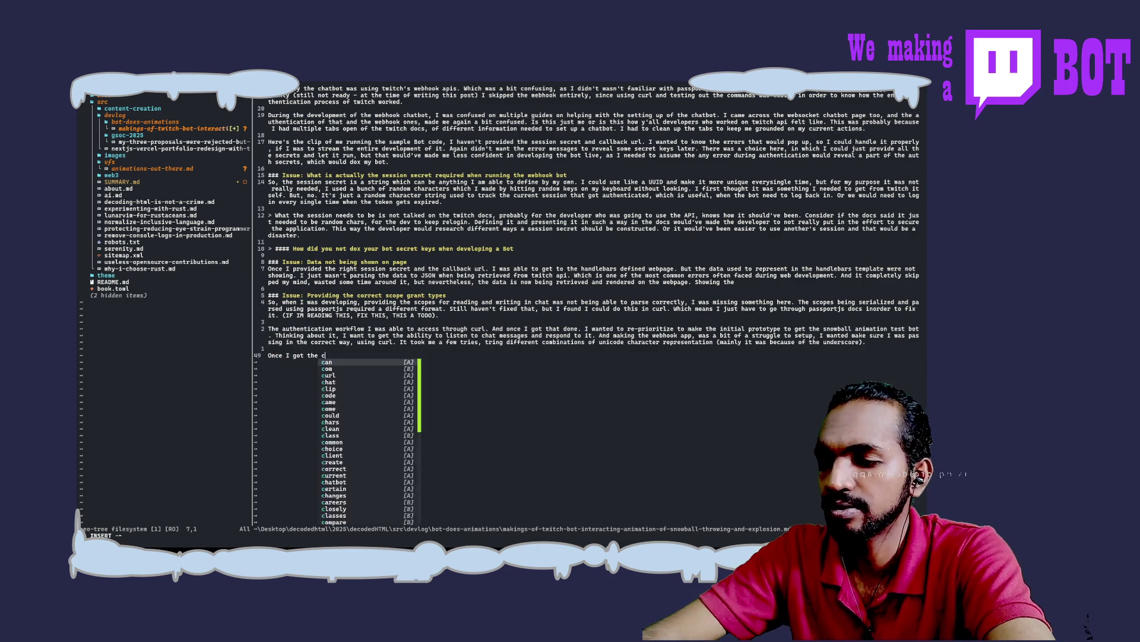
text(curl)
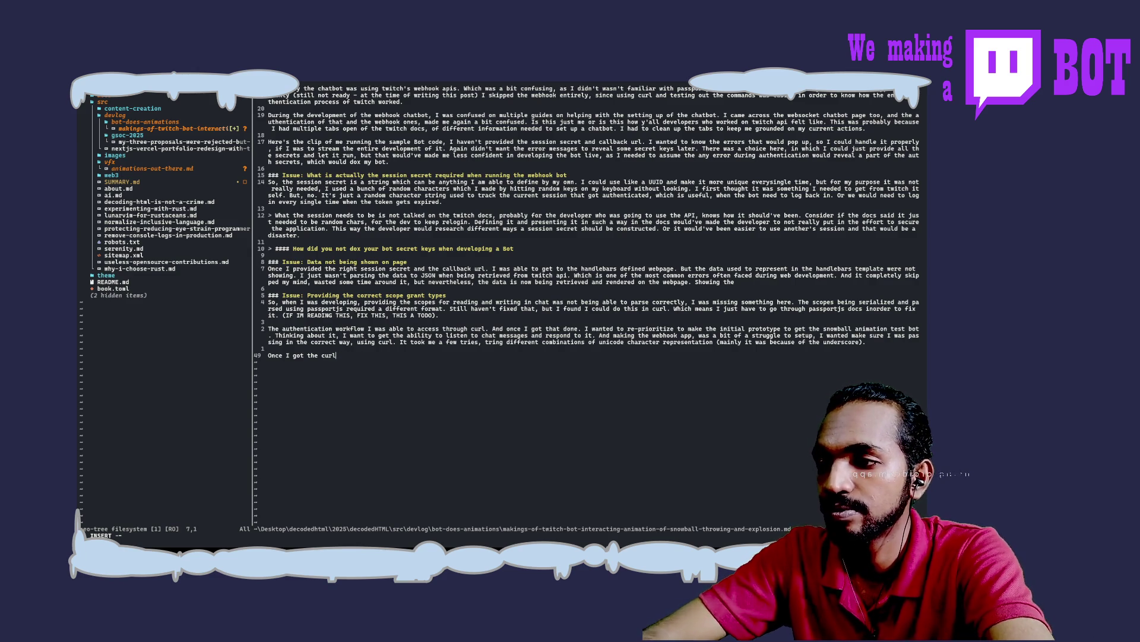
text(tested and)
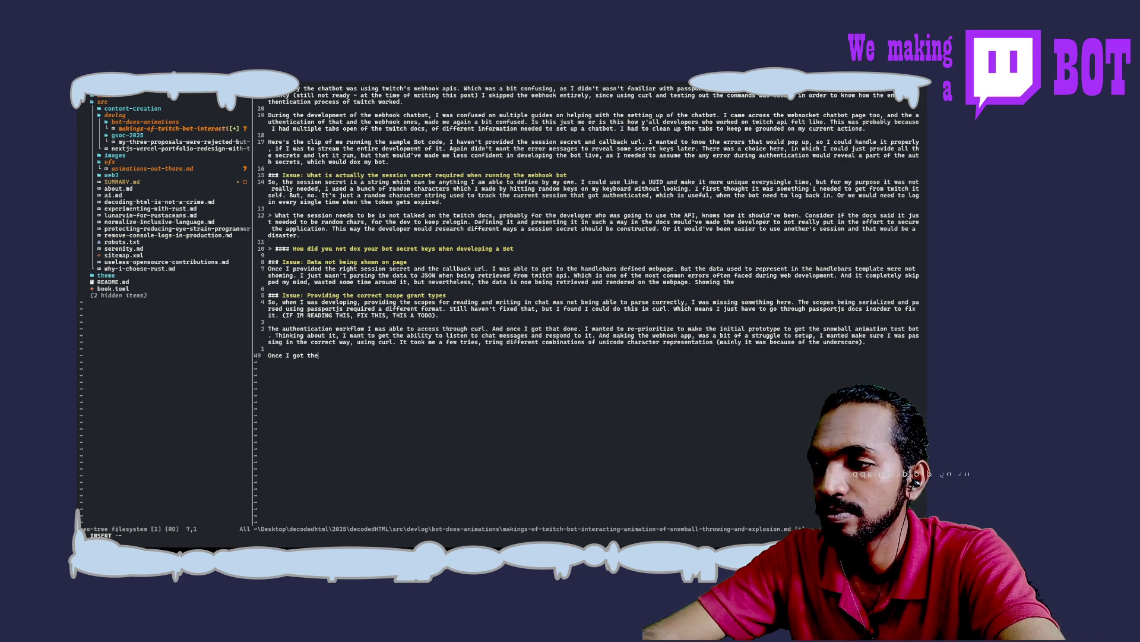
text(t)
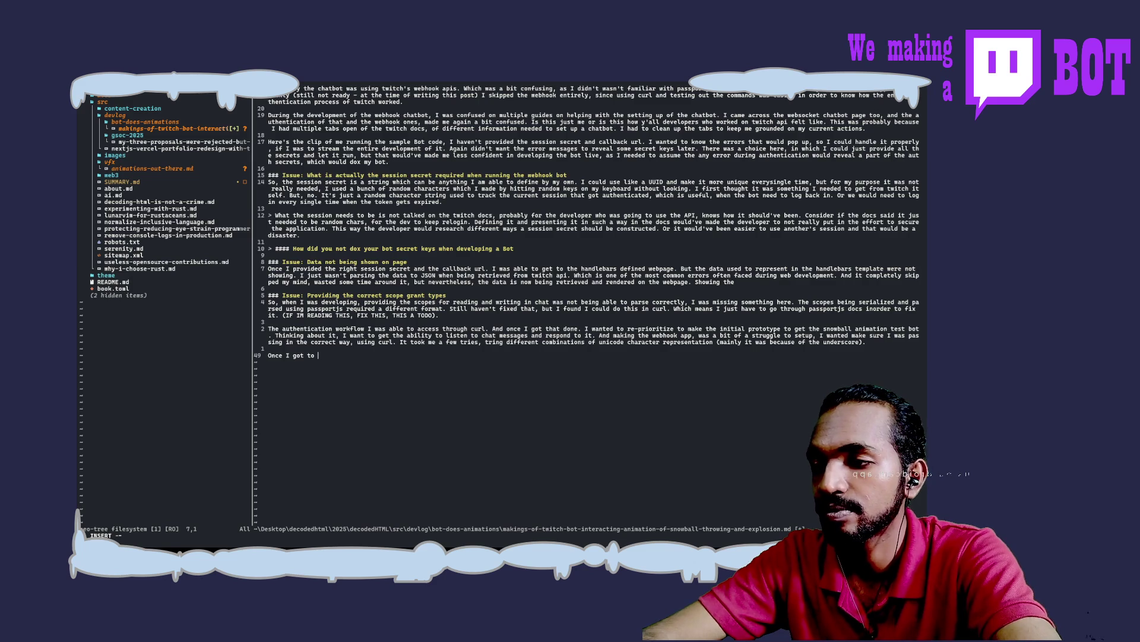
text(know how to authent)
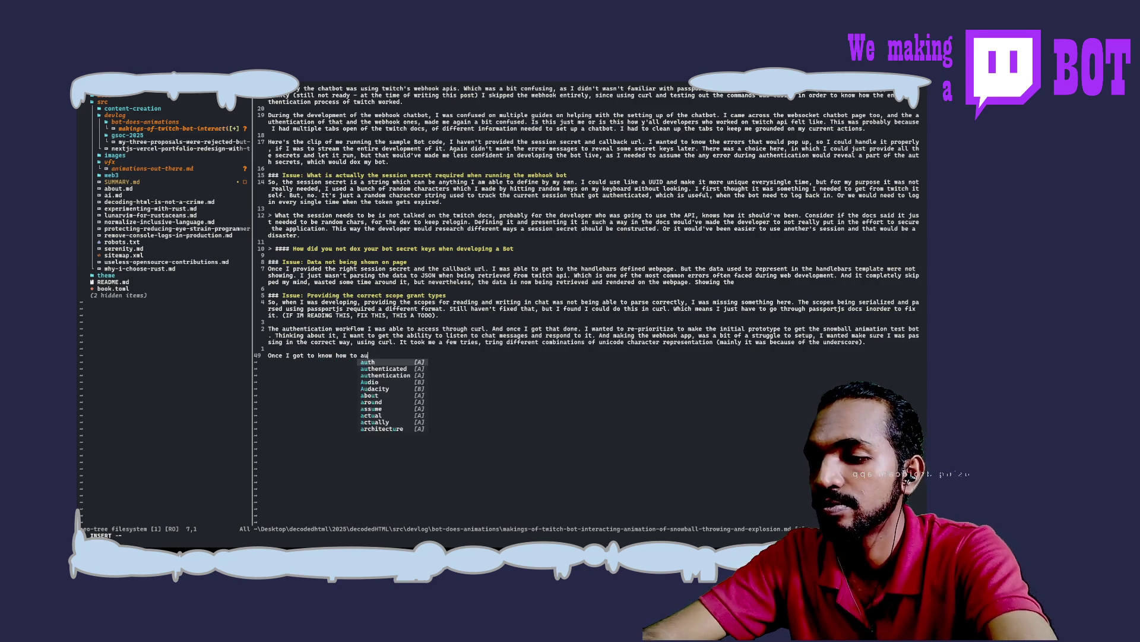
text(te the bot )
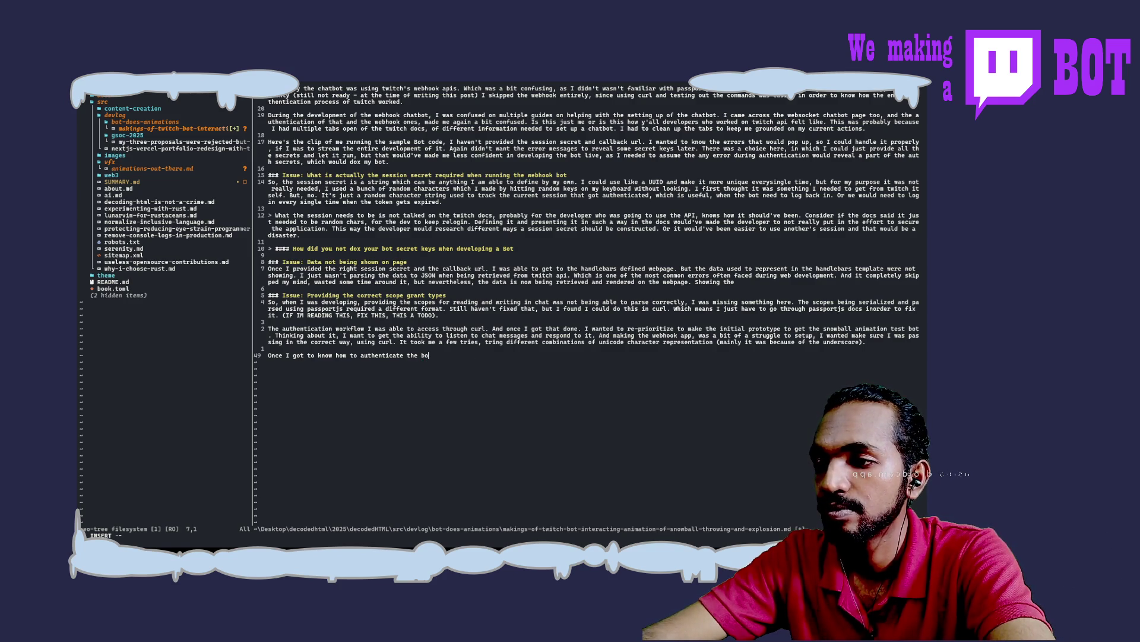
text(bo)
Step: Write that Websockets was the only way to listen to chat, correcting typos, ending "a certain action by the bot."
key(BackSpace)
key(BackSpace)
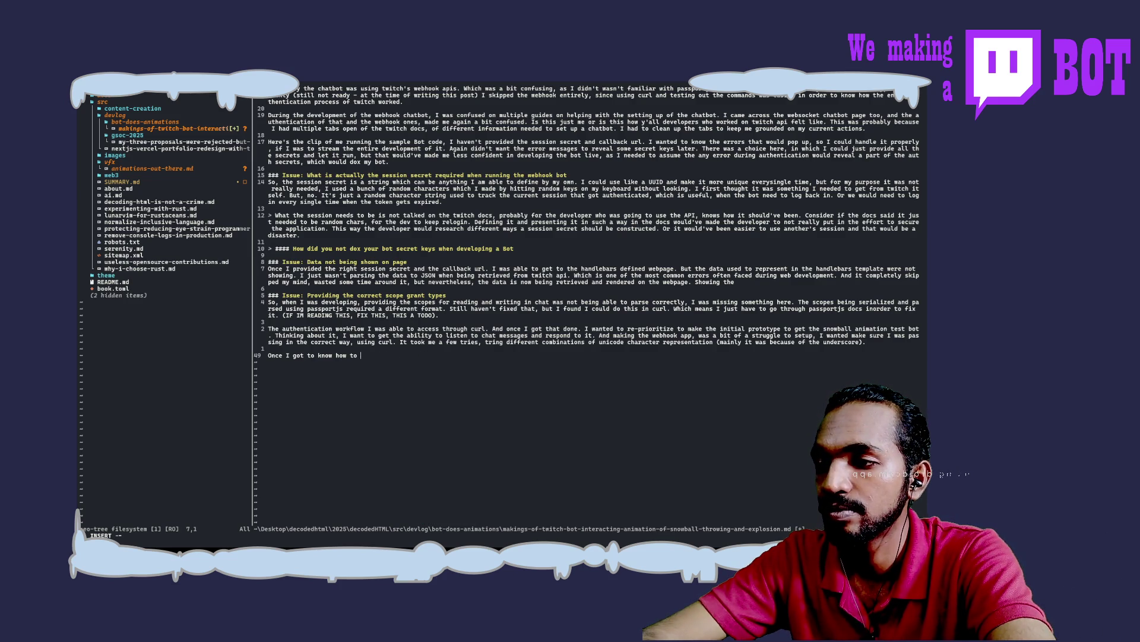
text(get the token for the bot)
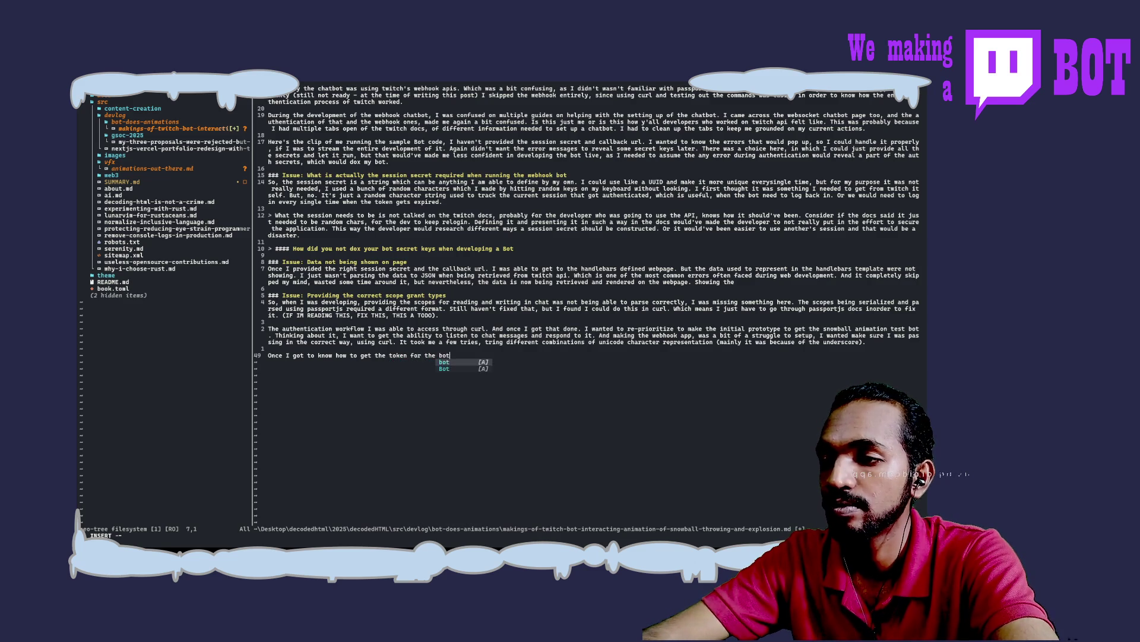
text( using Curl, )
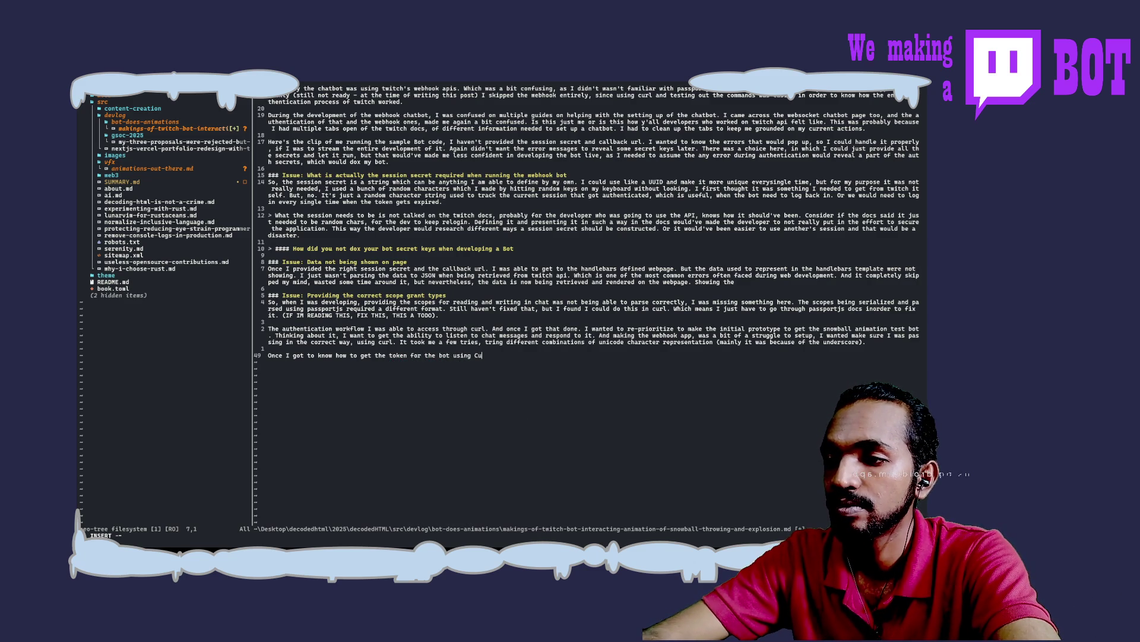
text(I)
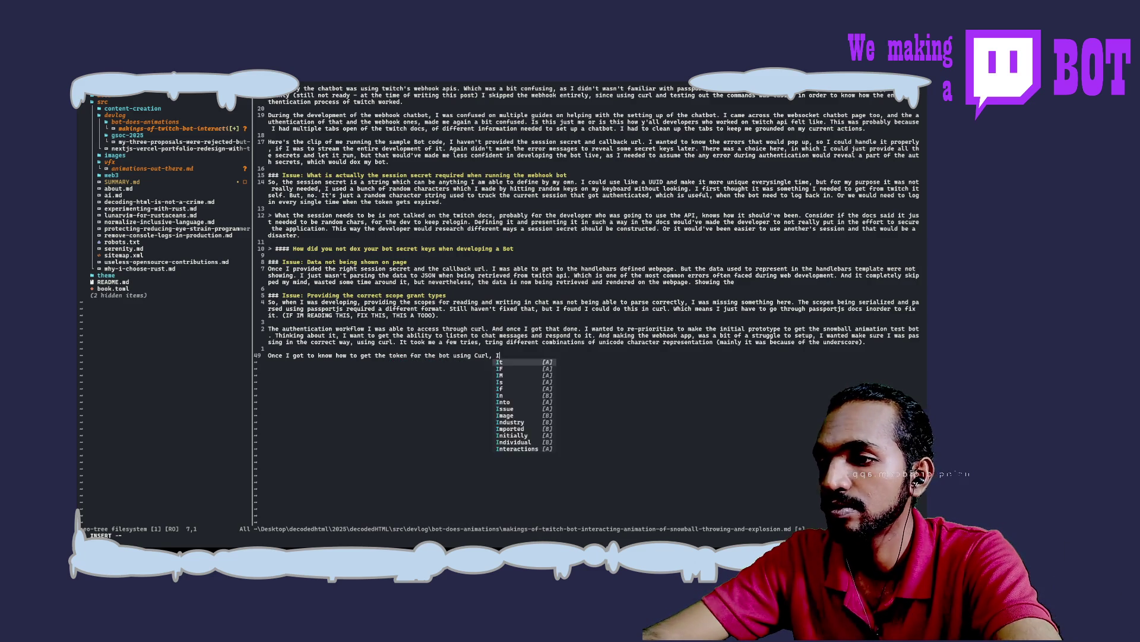
text( realized )
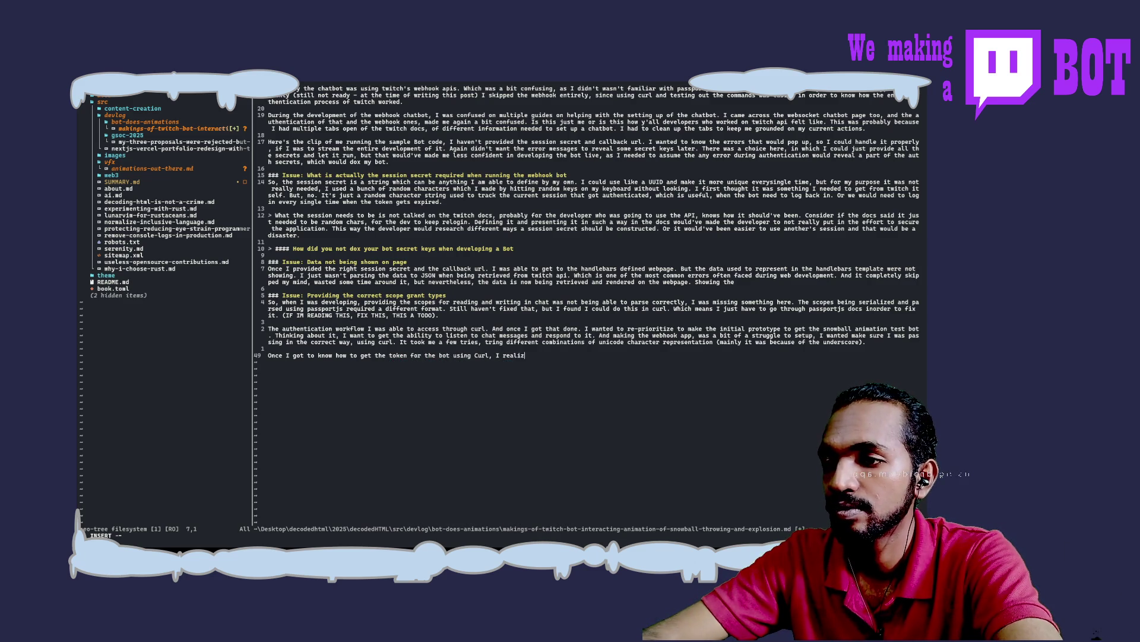
text(out)
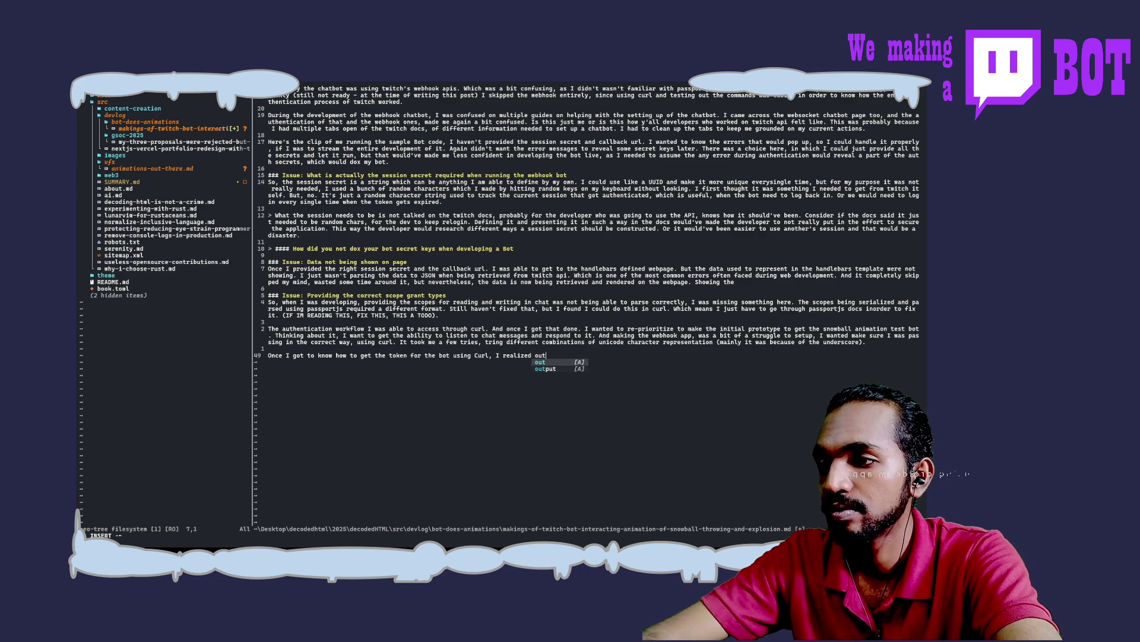
key(BackSpace)
key(BackSpace)
key(BackSpace)
text(we n)
key(BackSpace)
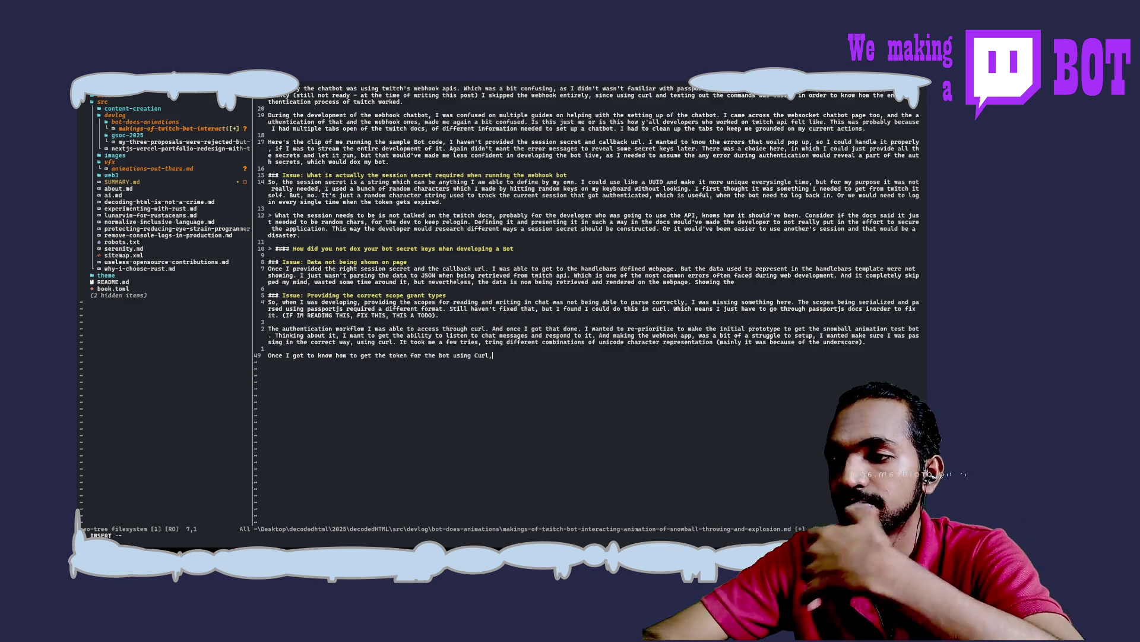
text(. Websock)
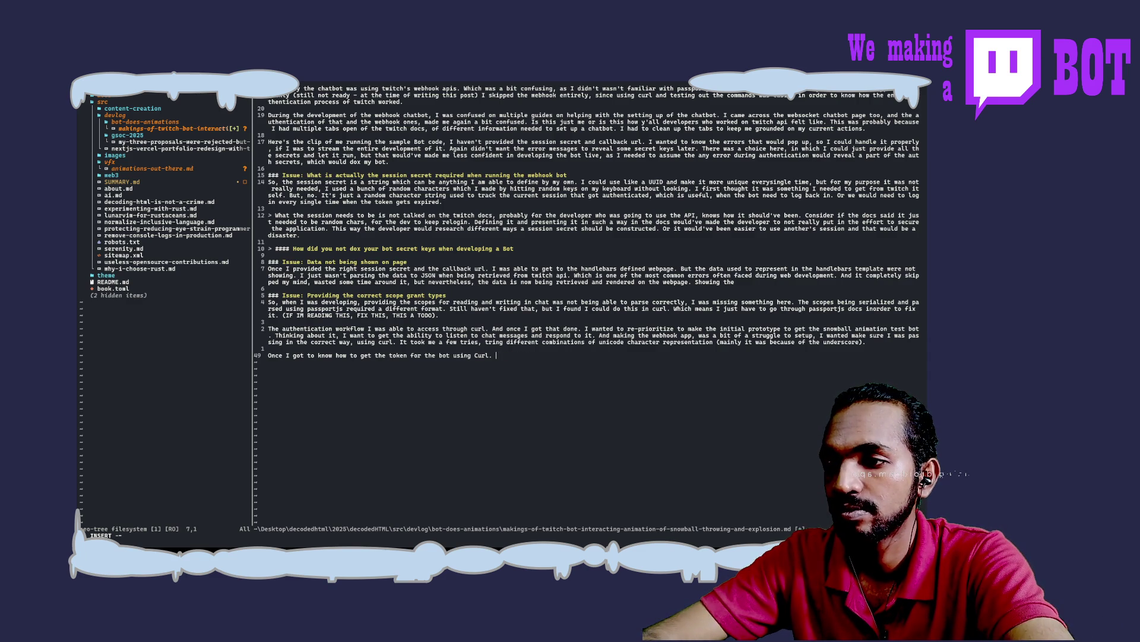
text(Websockets)
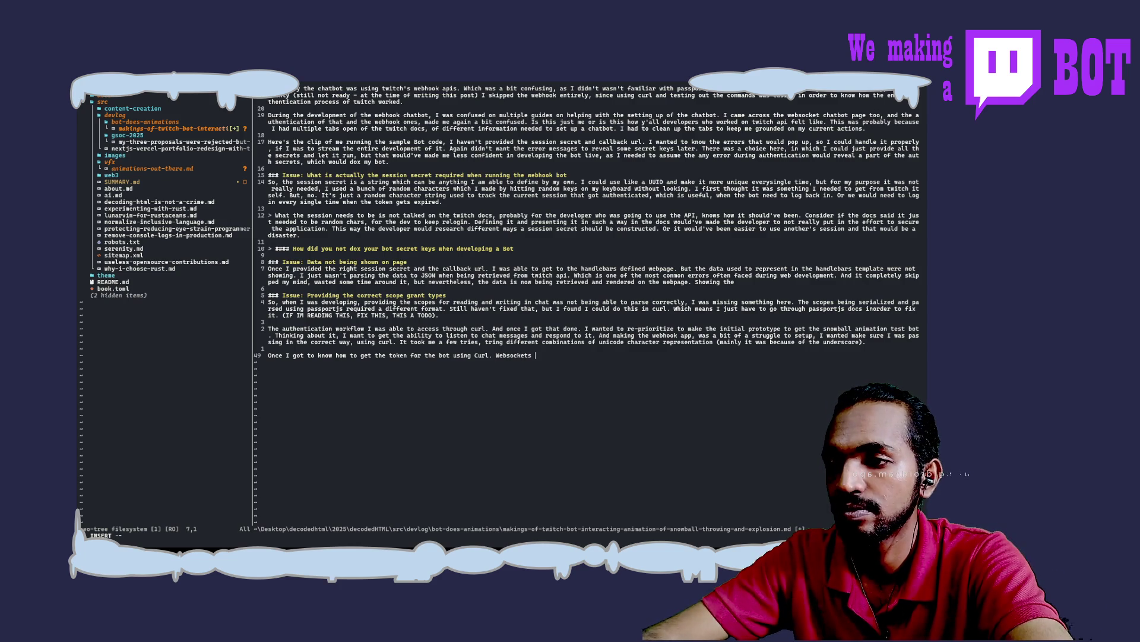
text(was the only optio)
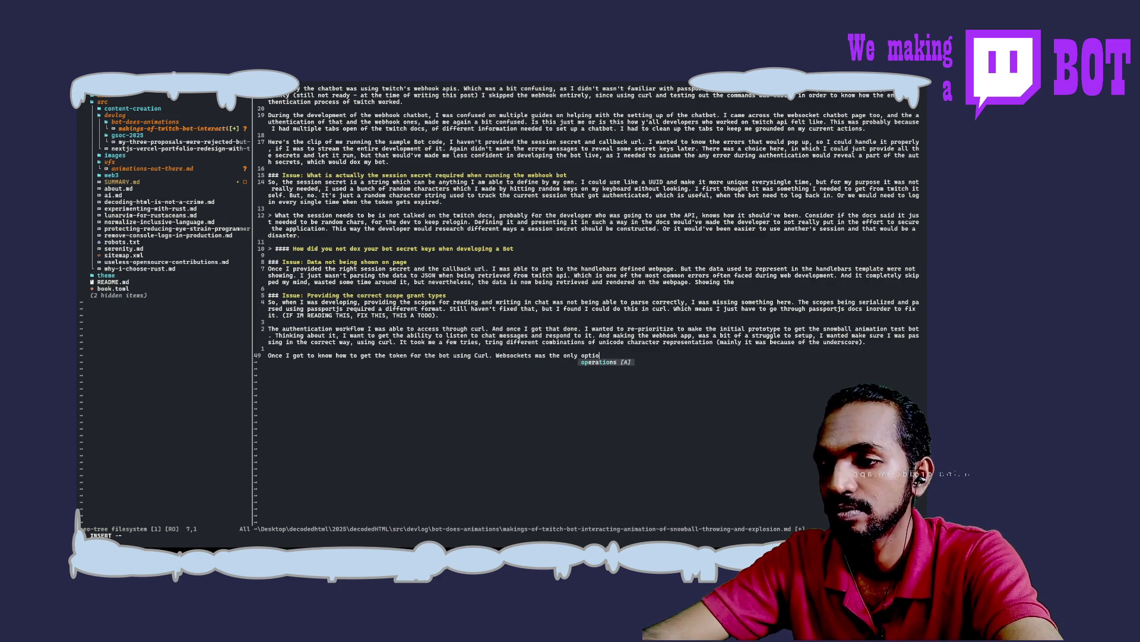
text(n to )
text(actually listen to t)
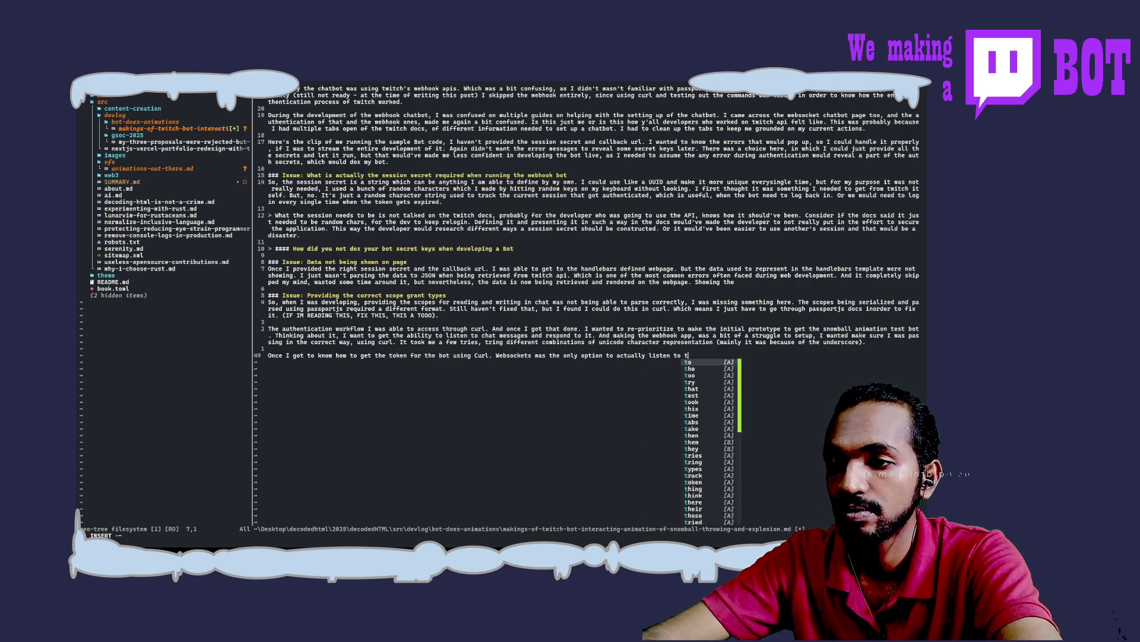
text(he chat messages)
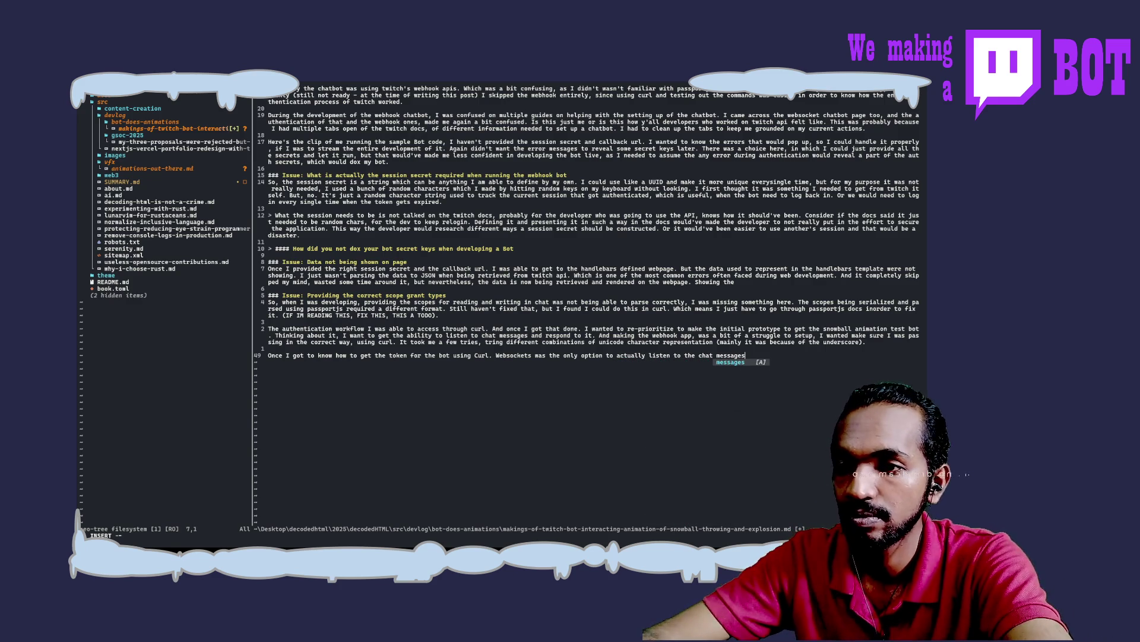
text(, )
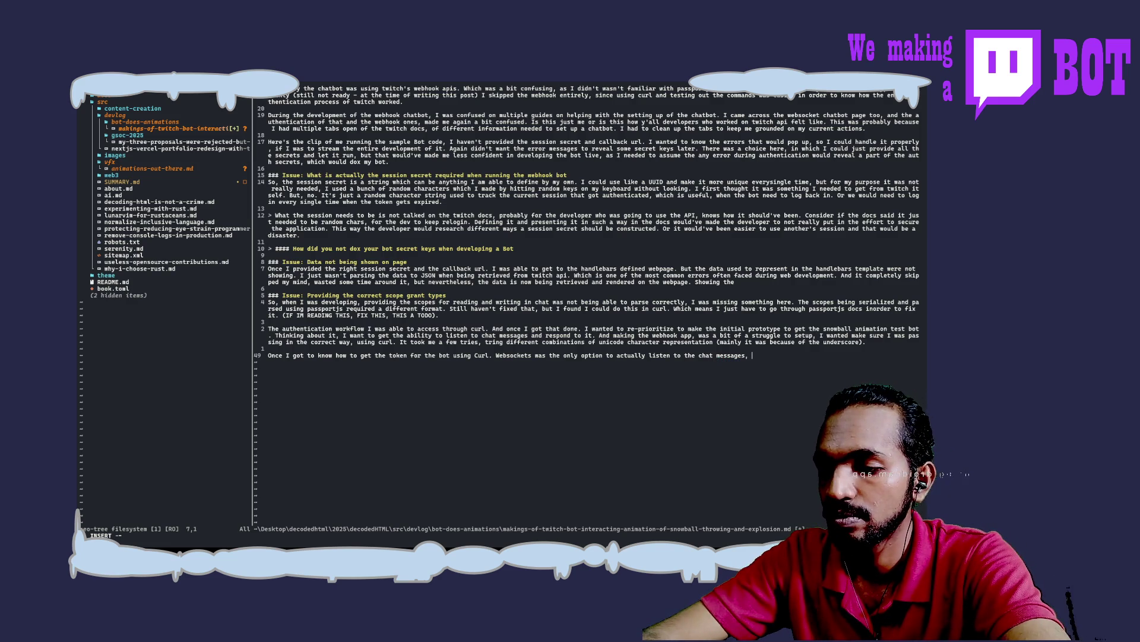
text(using the )
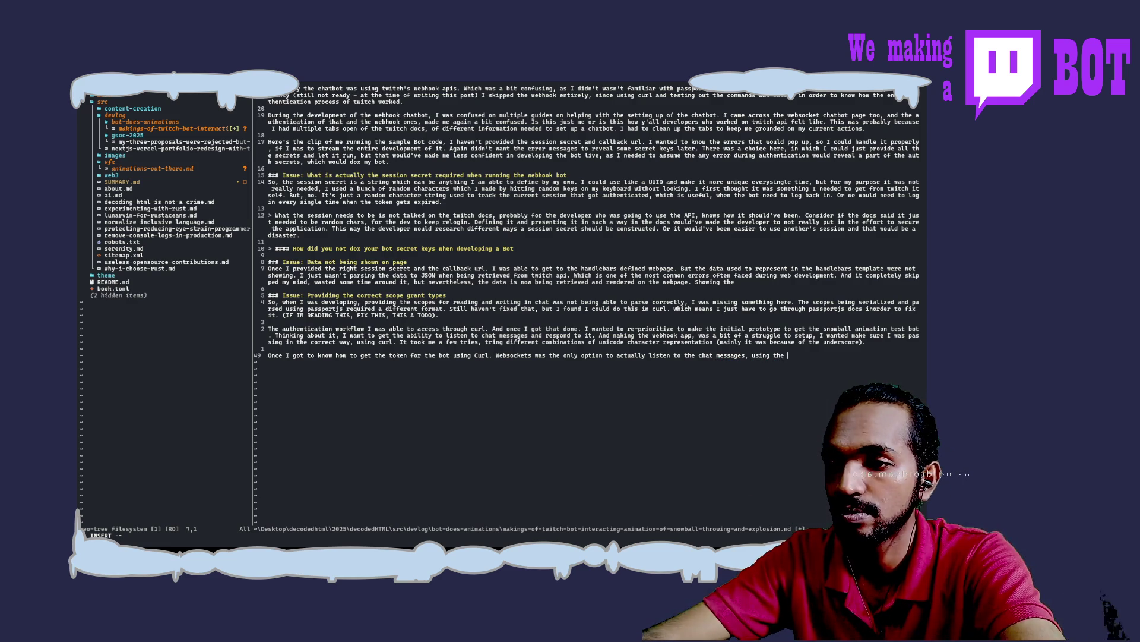
text(webhook)
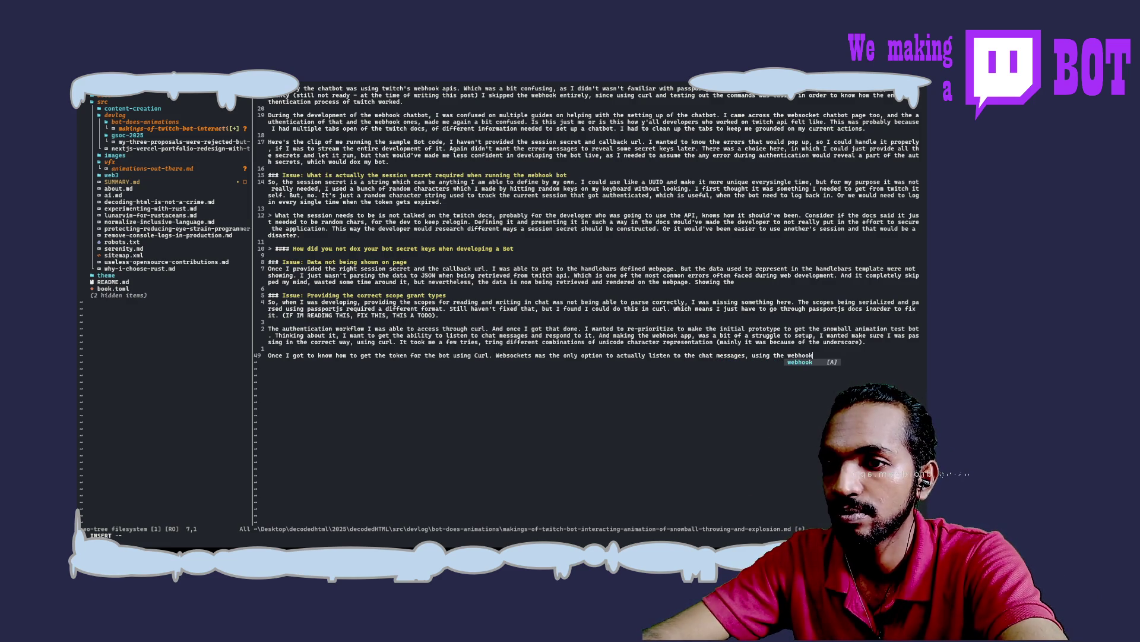
text( means )
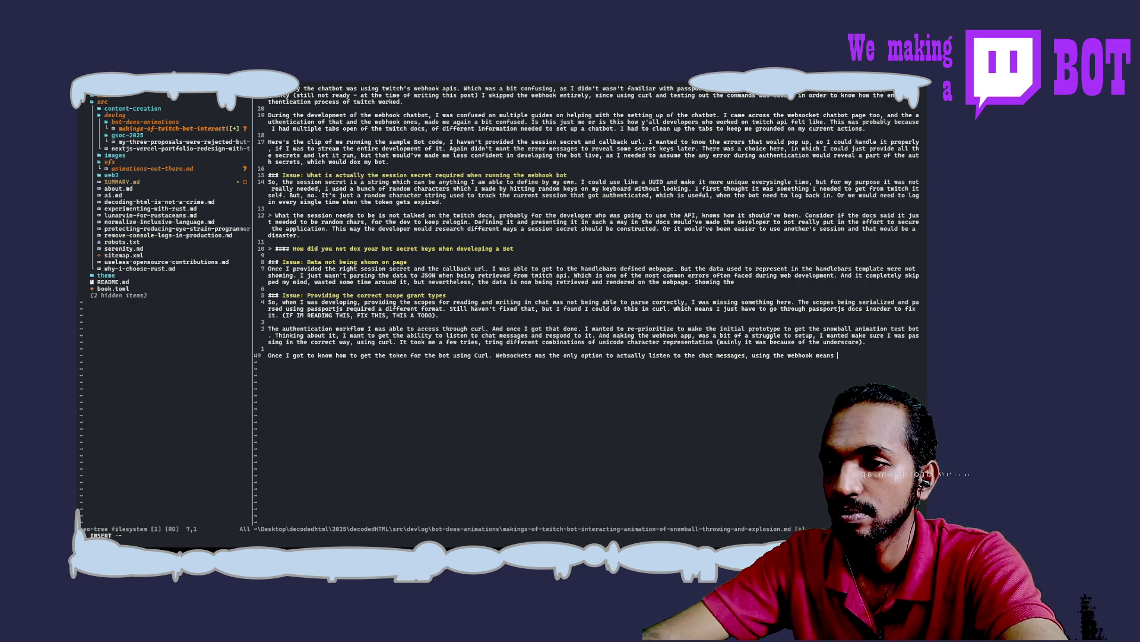
text(, we had to lo)
text(se the webpage whenev)
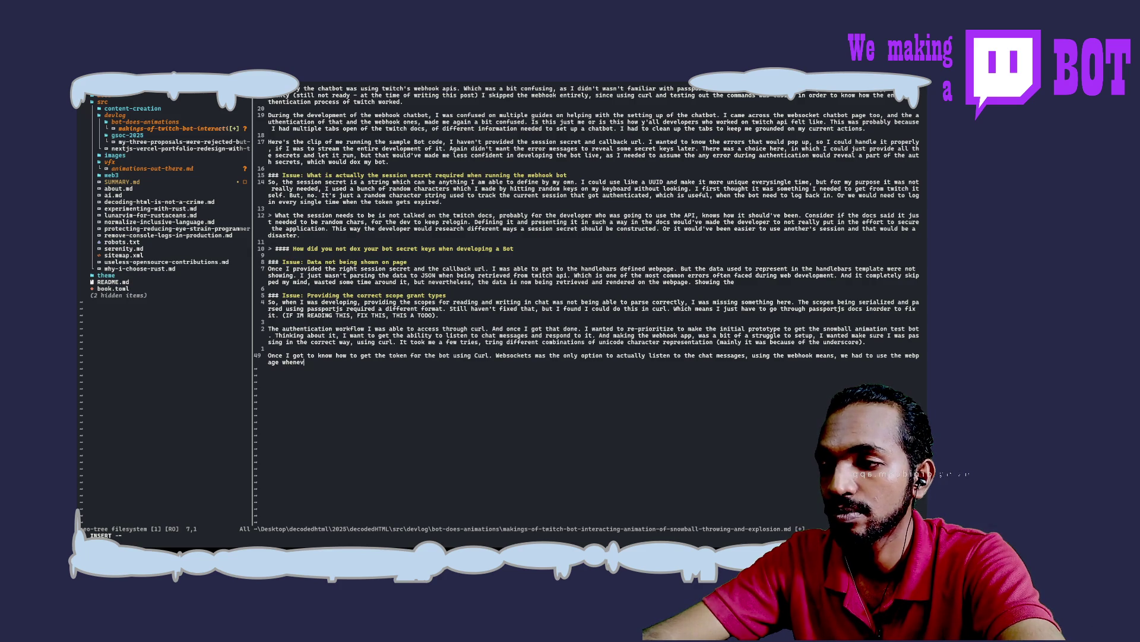
text(er we wanted to )
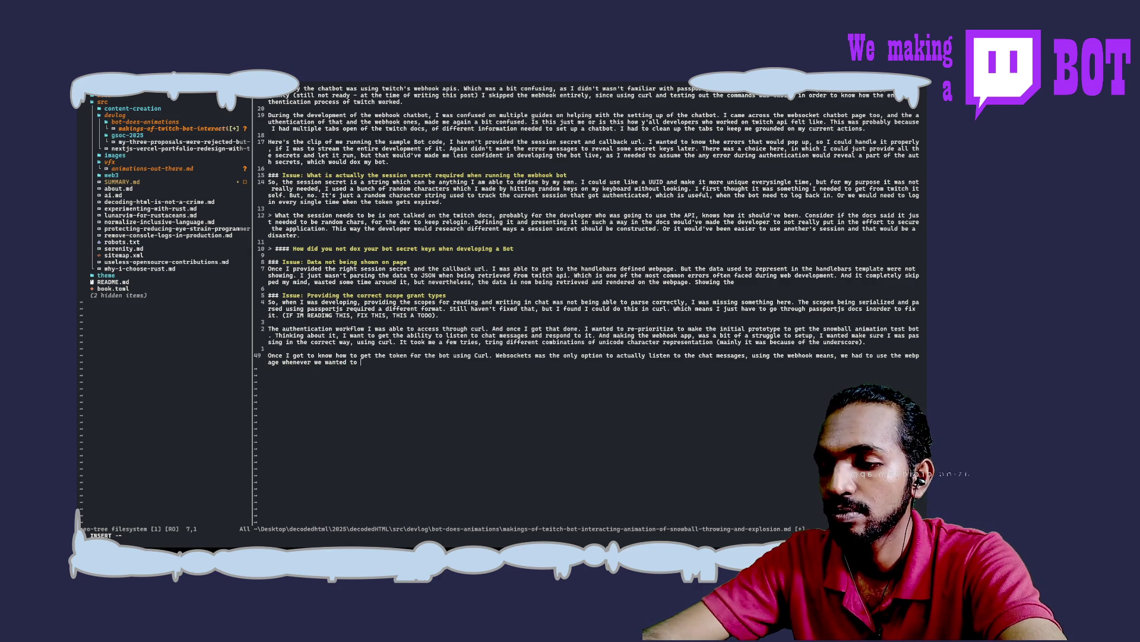
text(make a cert)
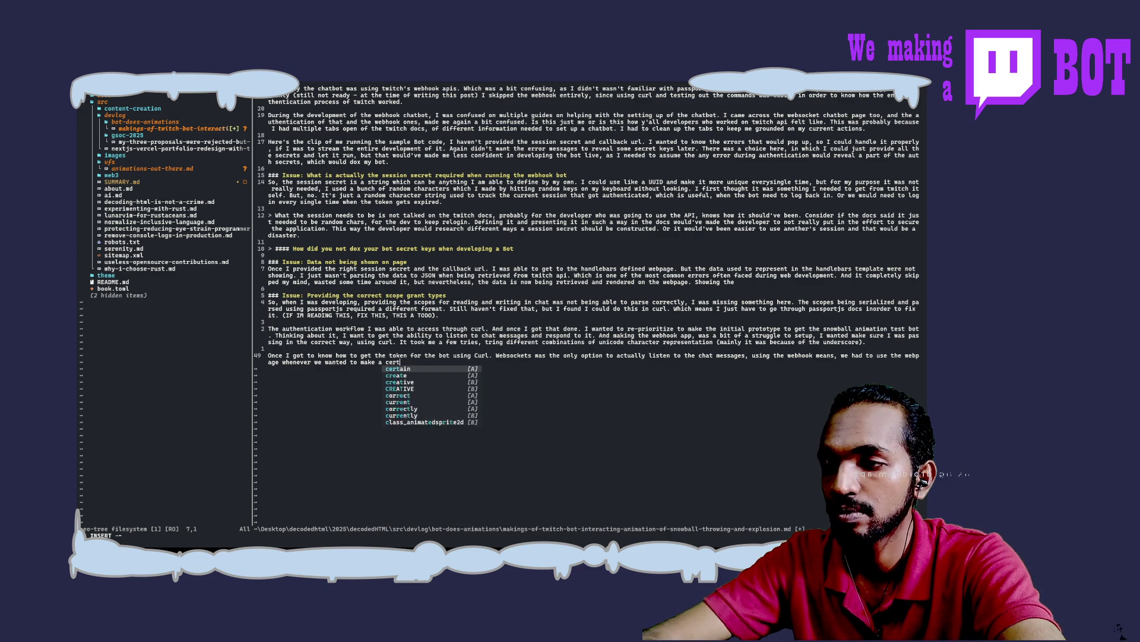
text(ai)
text(n bot)
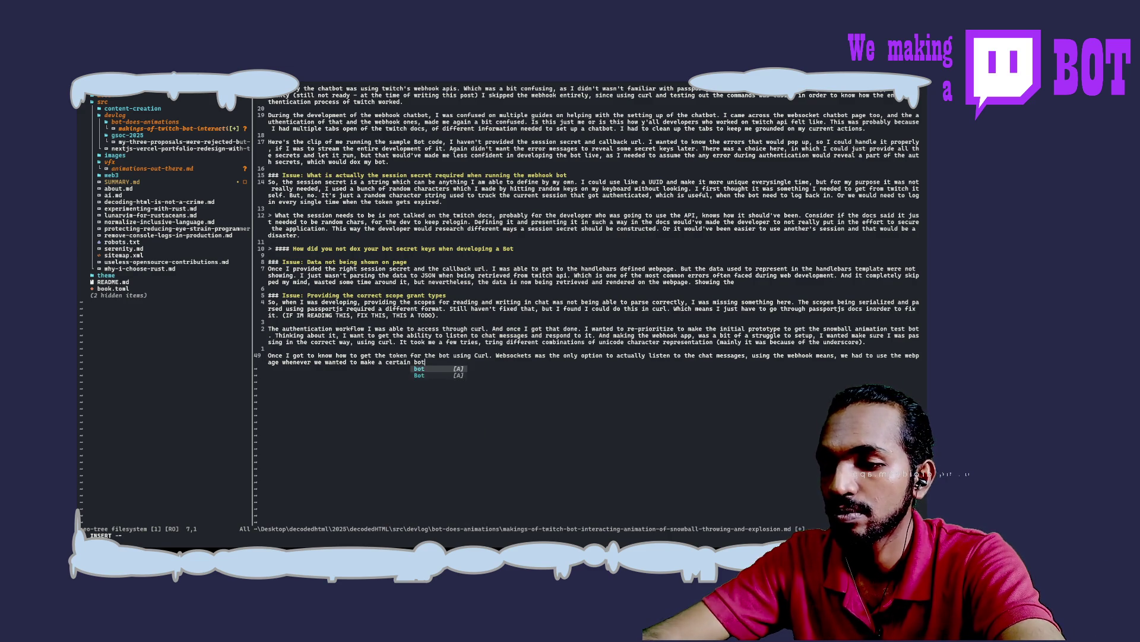
text(-)
text( action)
key(BackSpace)
key(BackSpace)
key(BackSpace)
key(BackSpace)
key(BackSpace)
key(BackSpace)
text(action by the bot. Which is bo)
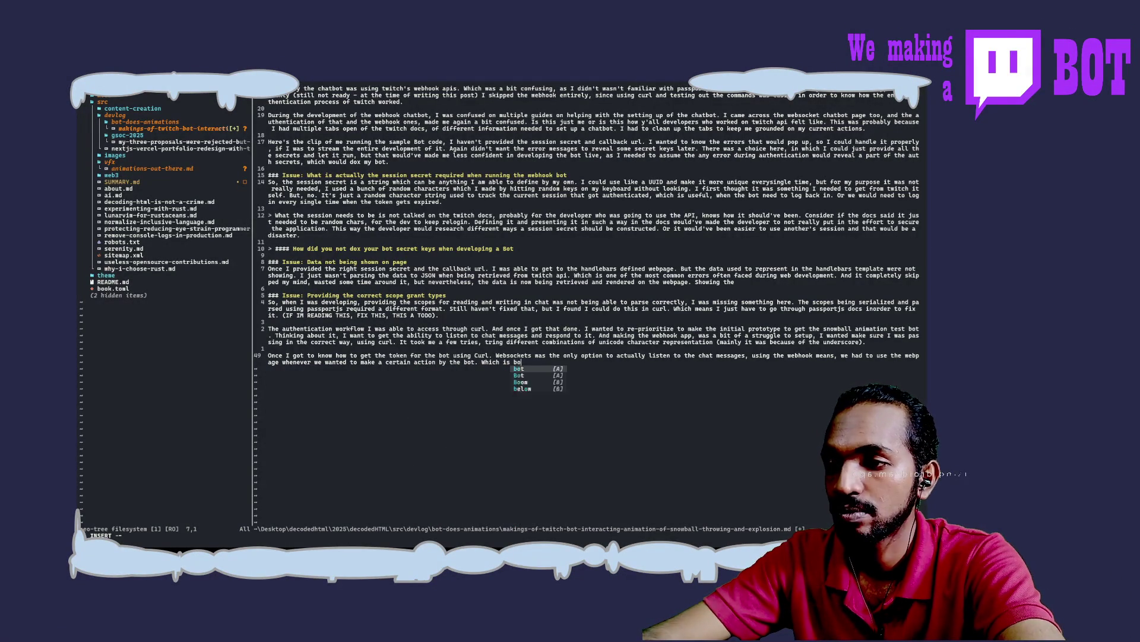
key(BackSpace)
key(BackSpace)
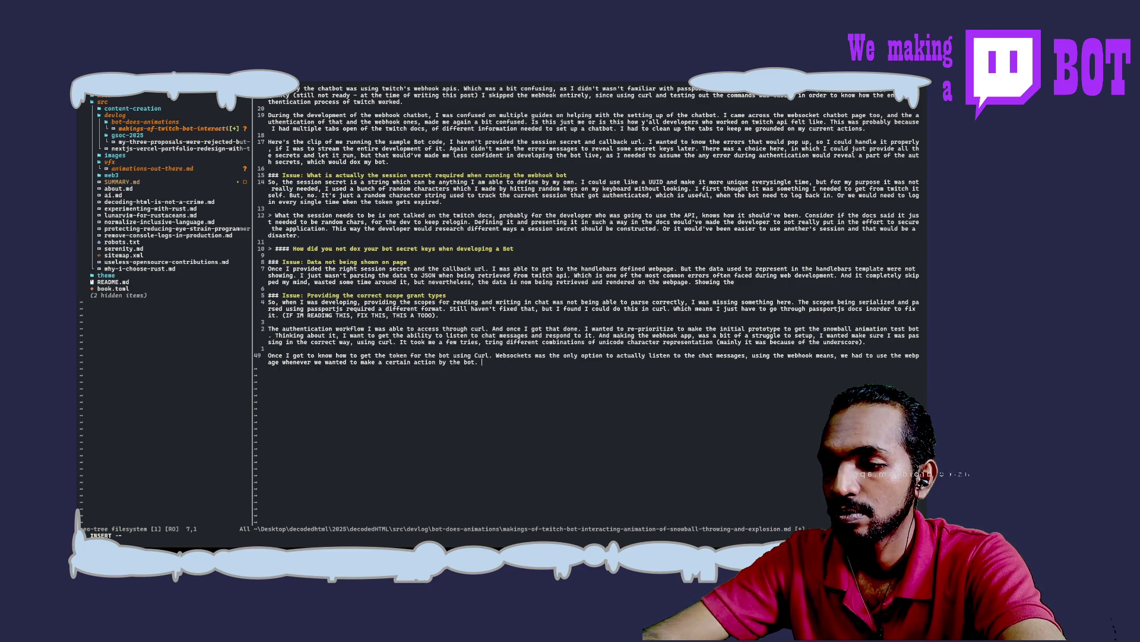
text(We want)
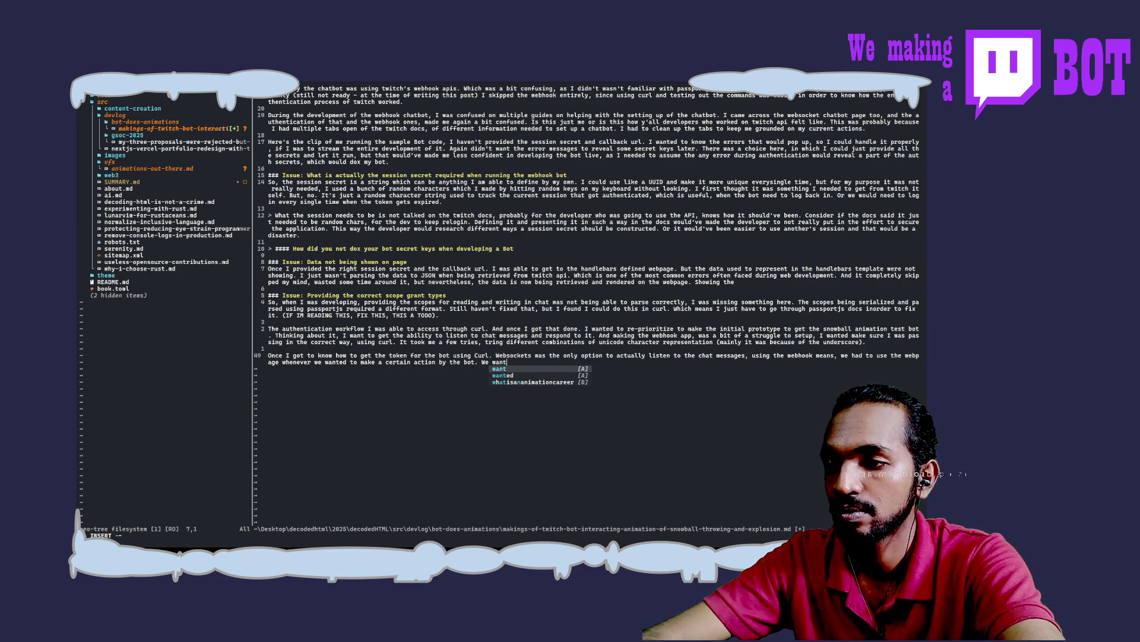
text( direc)
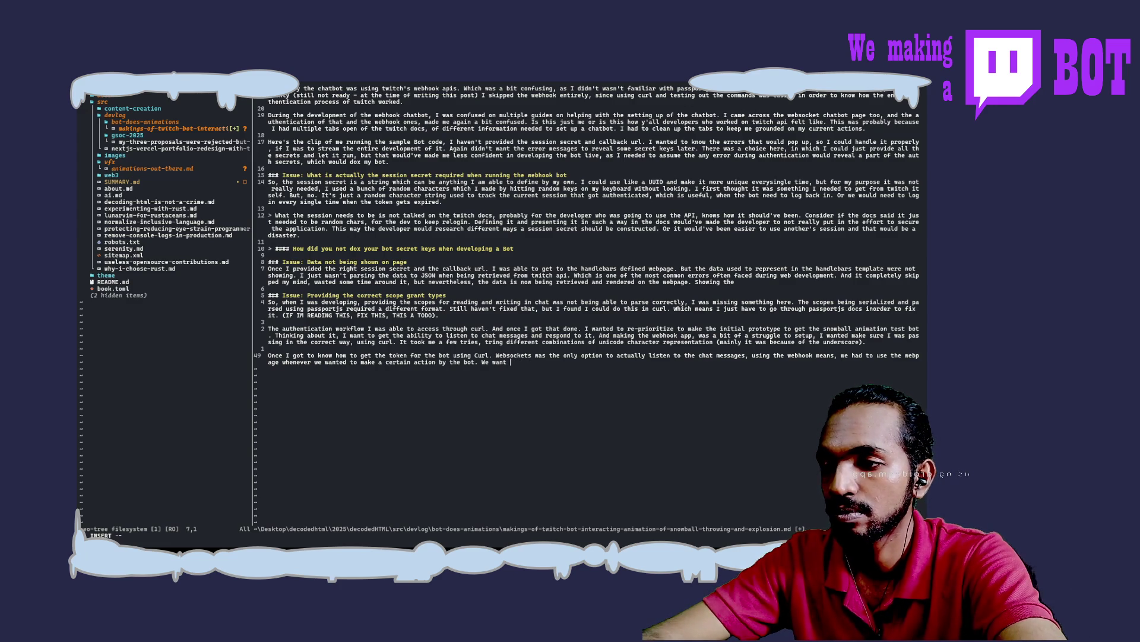
text(to be more )
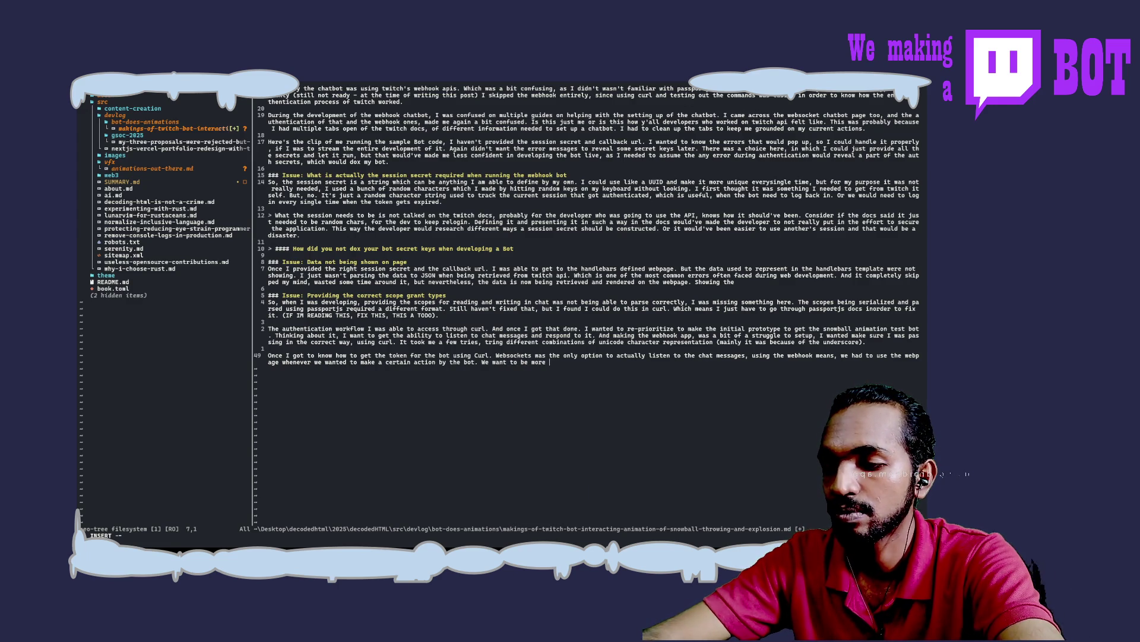
text(accessibt)
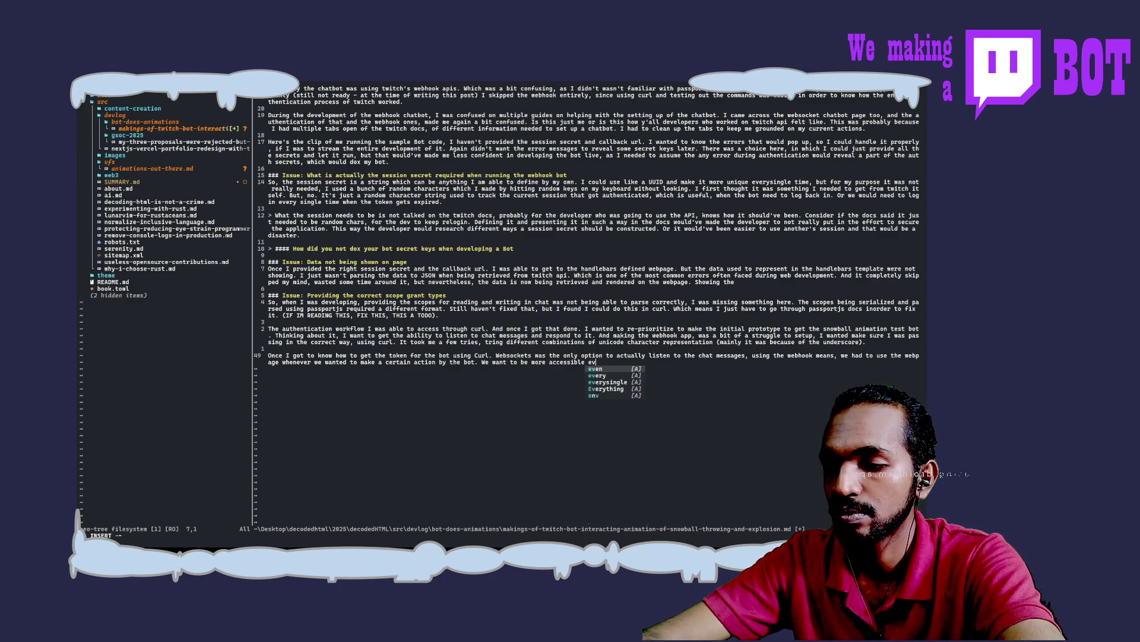
Step: Delete the drafted webhooks clause so the new sentence reads "We want to be"
key(BackSpace)
text(,)
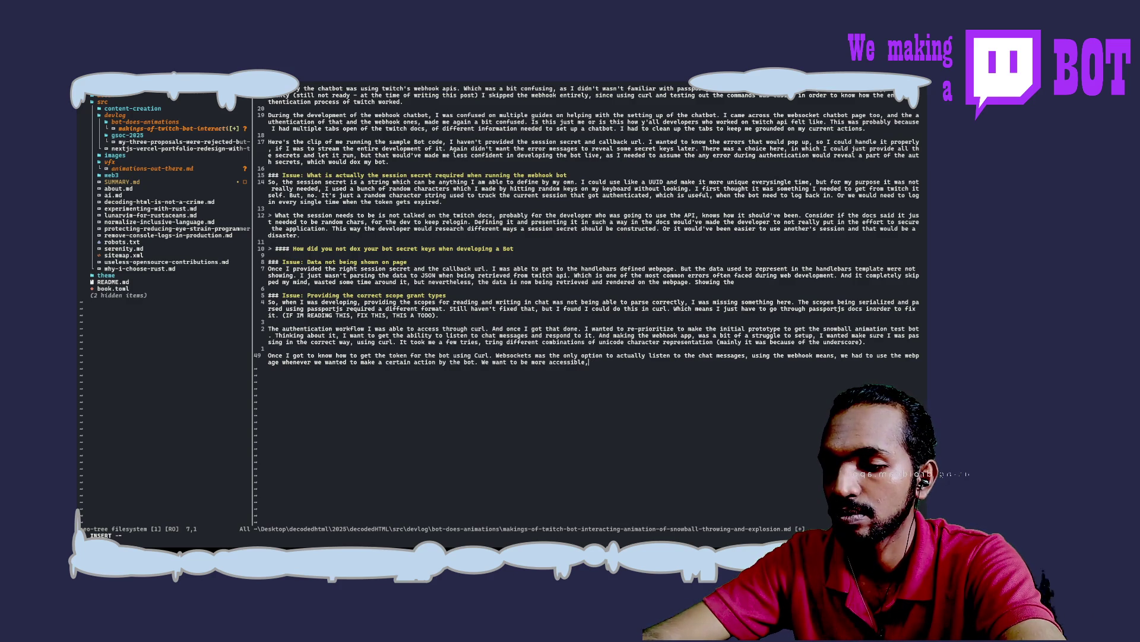
text( webpage)
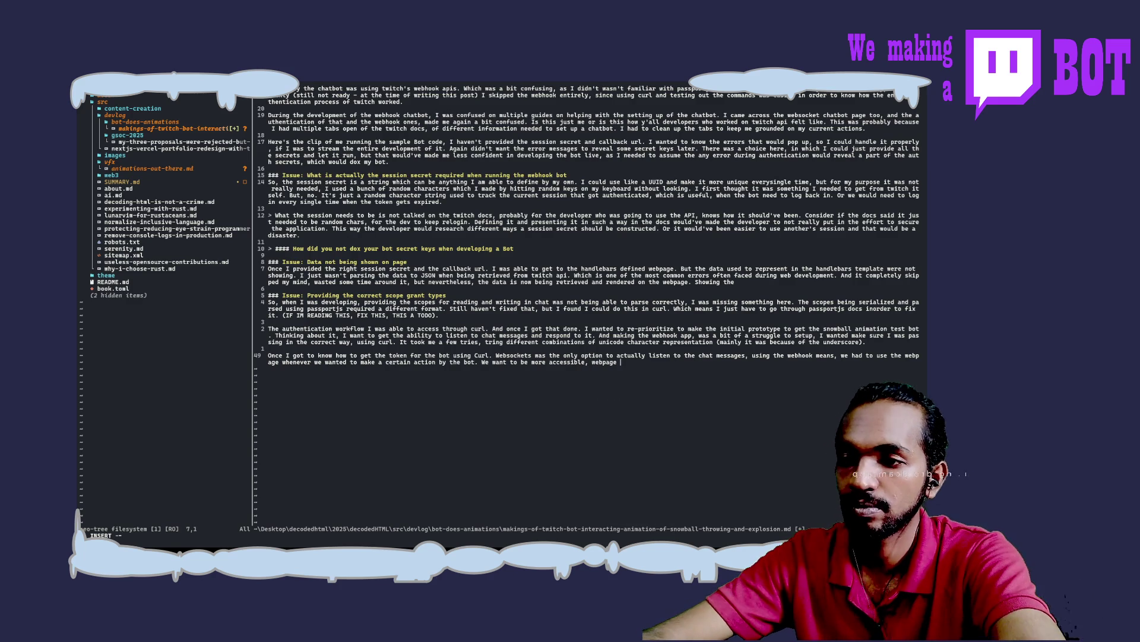
text( just made )
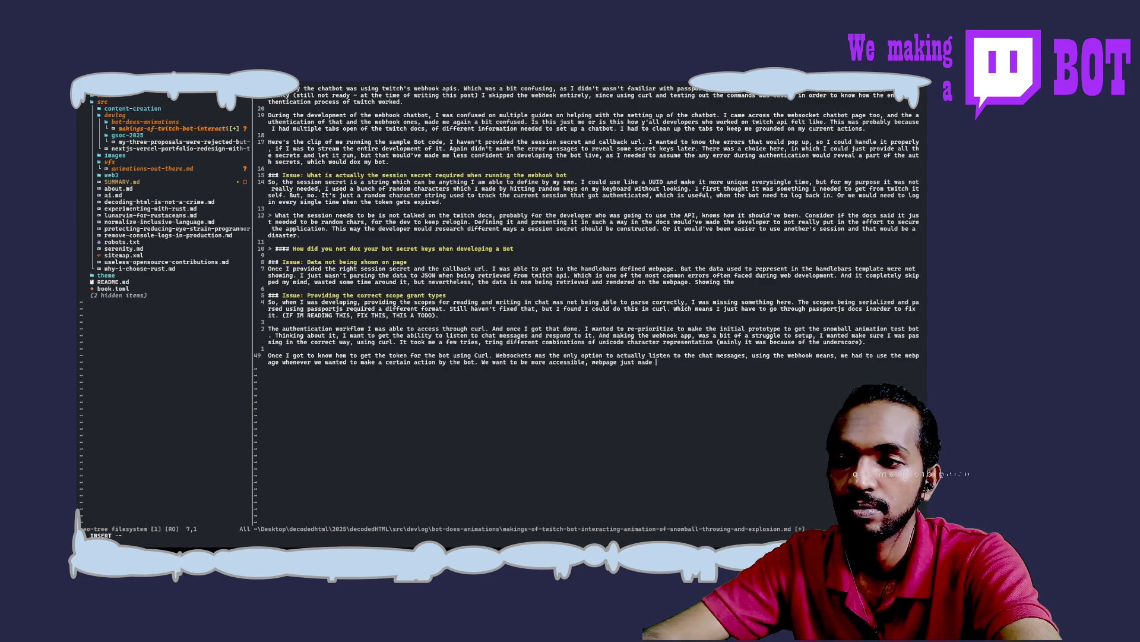
text(it an extra step, also webhook)
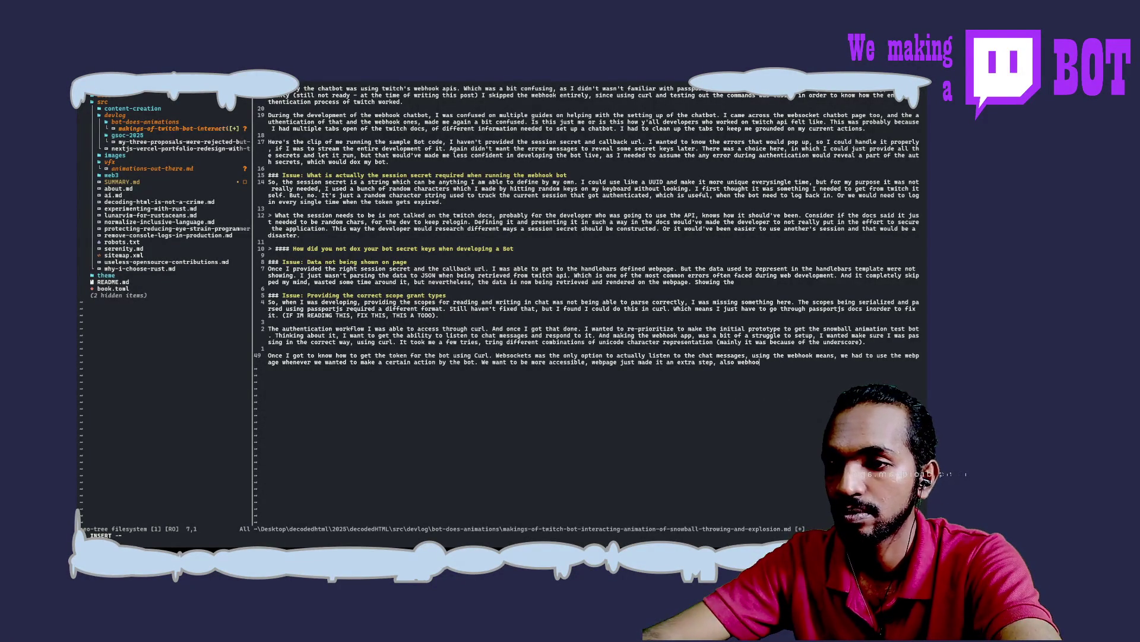
key(BackSpace)
key(BackSpace)
key(BackSpace)
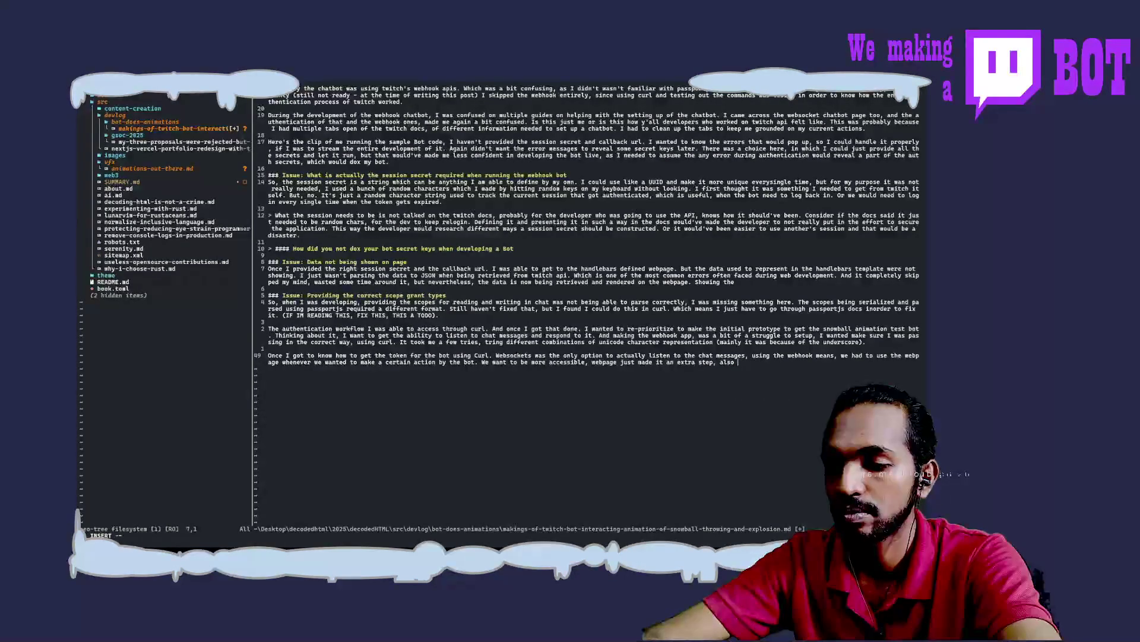
text(when in h)
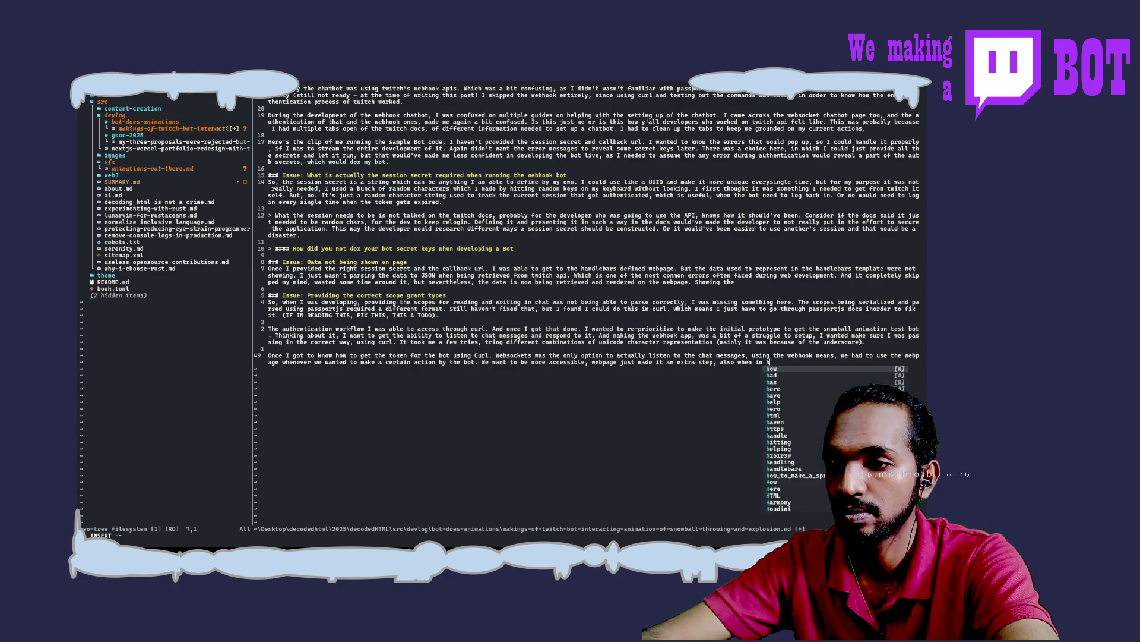
key(BackSpace)
text(the webhooks)
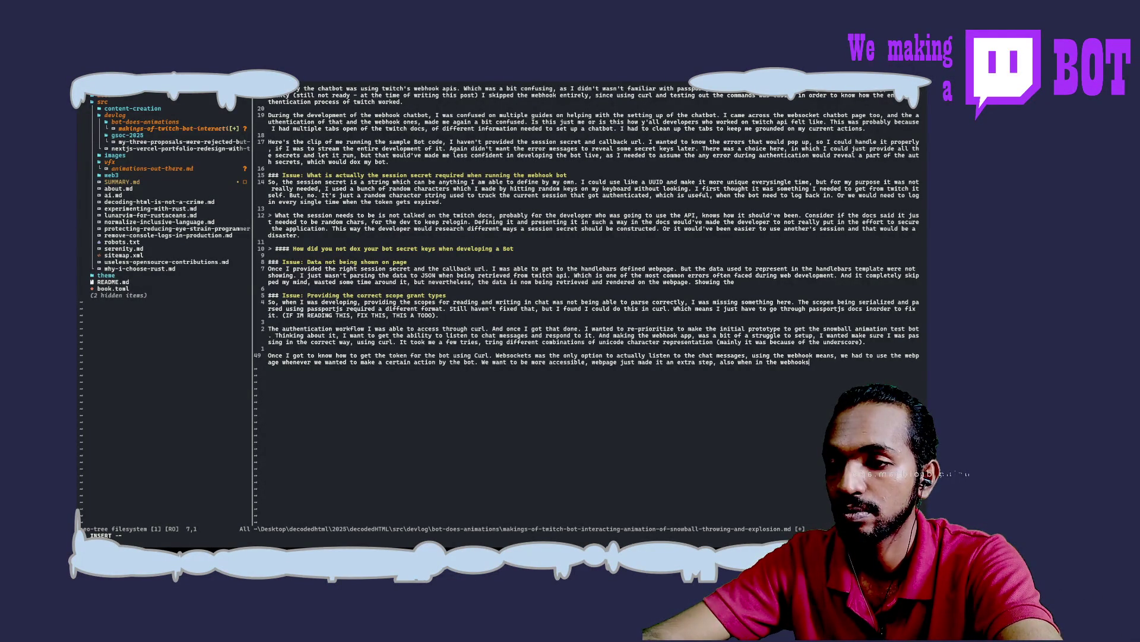
key(ctrl+w)
key(ctrl+w)
key(ctrl+w)
key(ctrl+w)
key(ctrl+w)
key(ctrl+w)
text(We want)
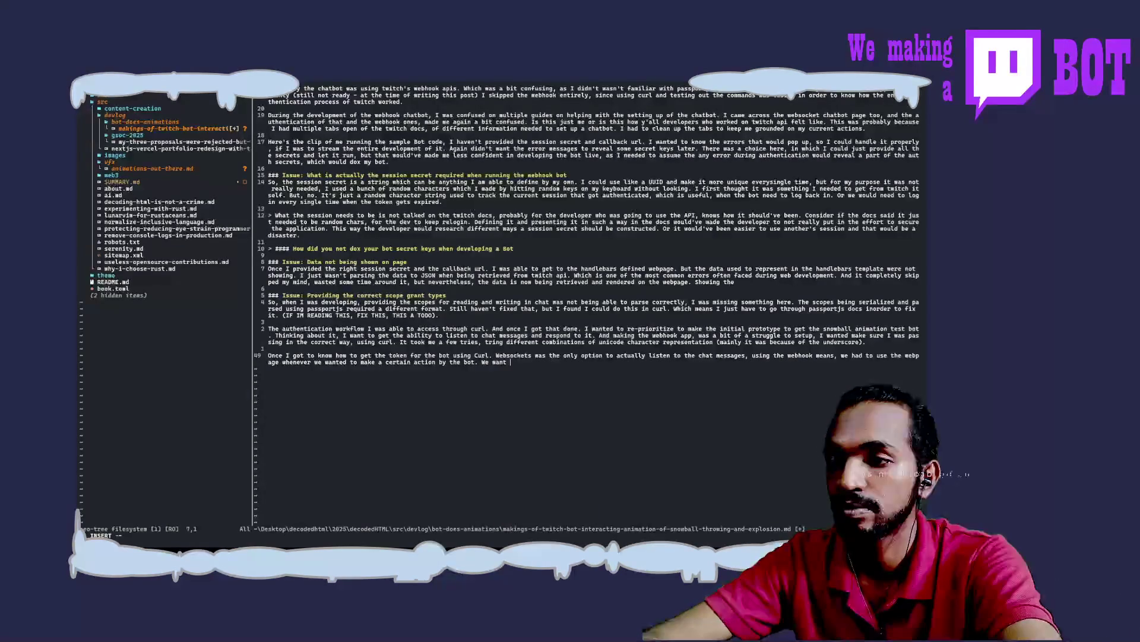
text( to be )
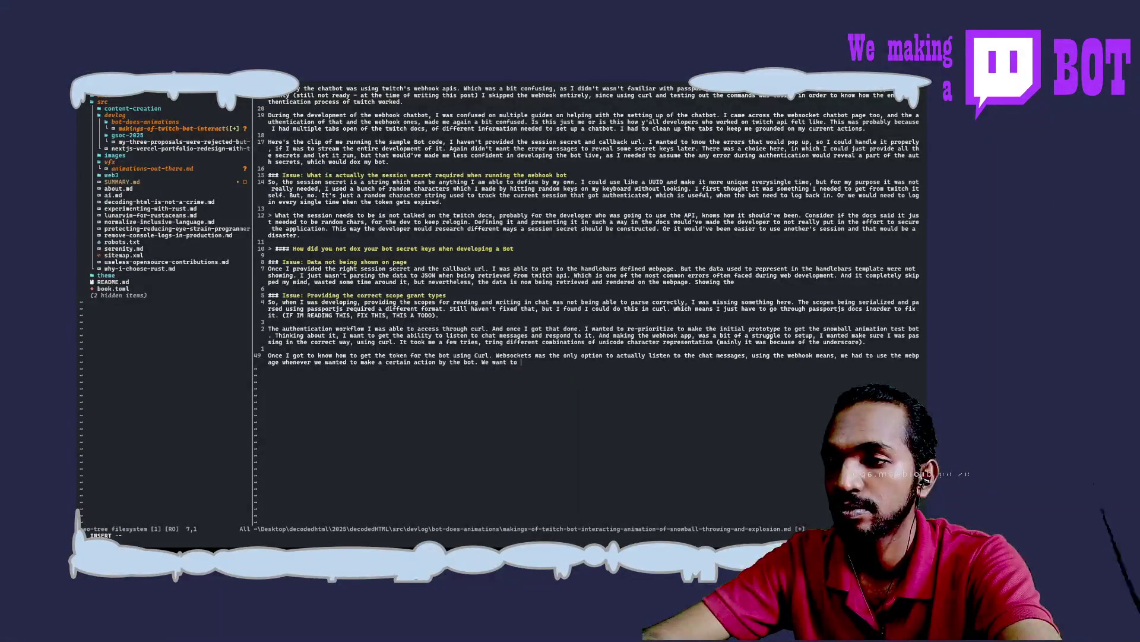
text(constantl)
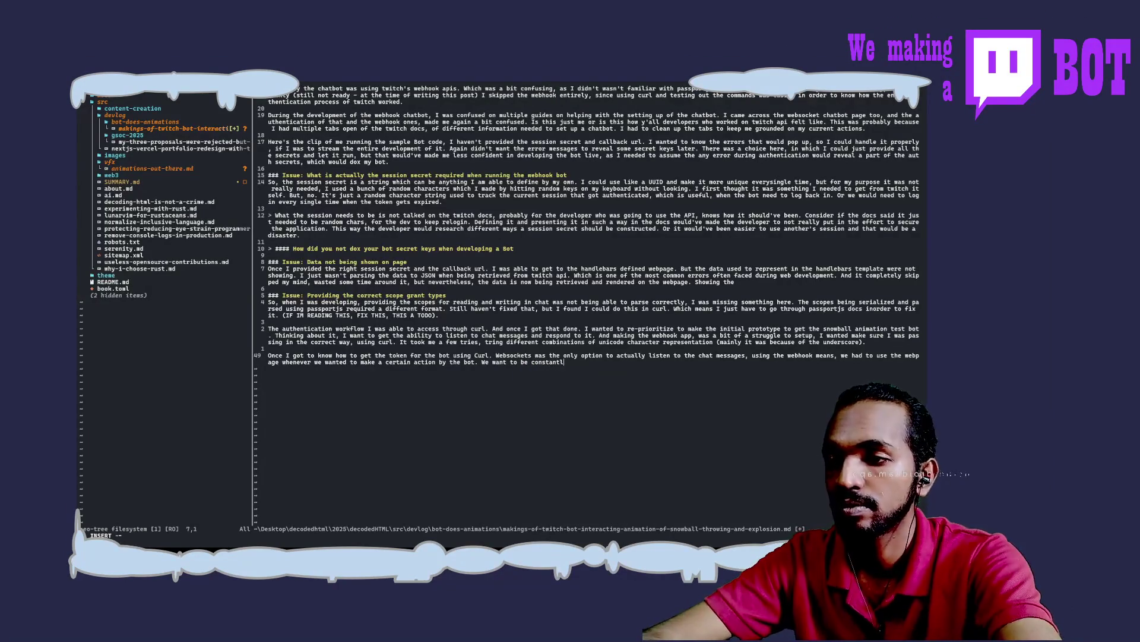
text(y listening to the a)
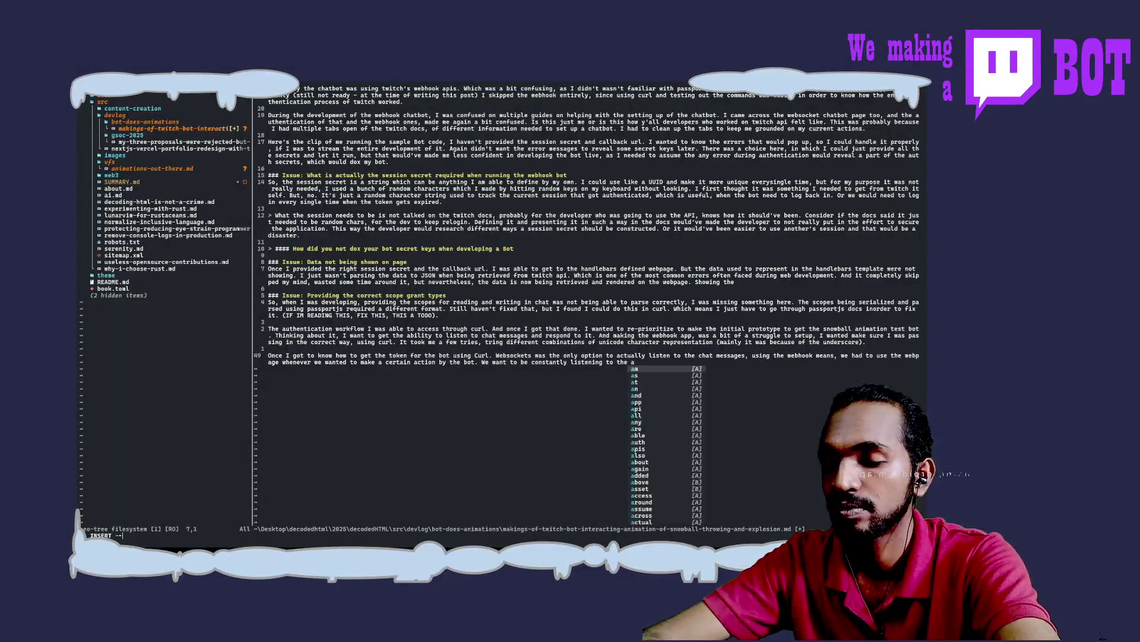
text(t)
Step: Finish the sentence on the bot constantly listening to chat, ending "So Websockets..", and save with :w
key(BackSpace)
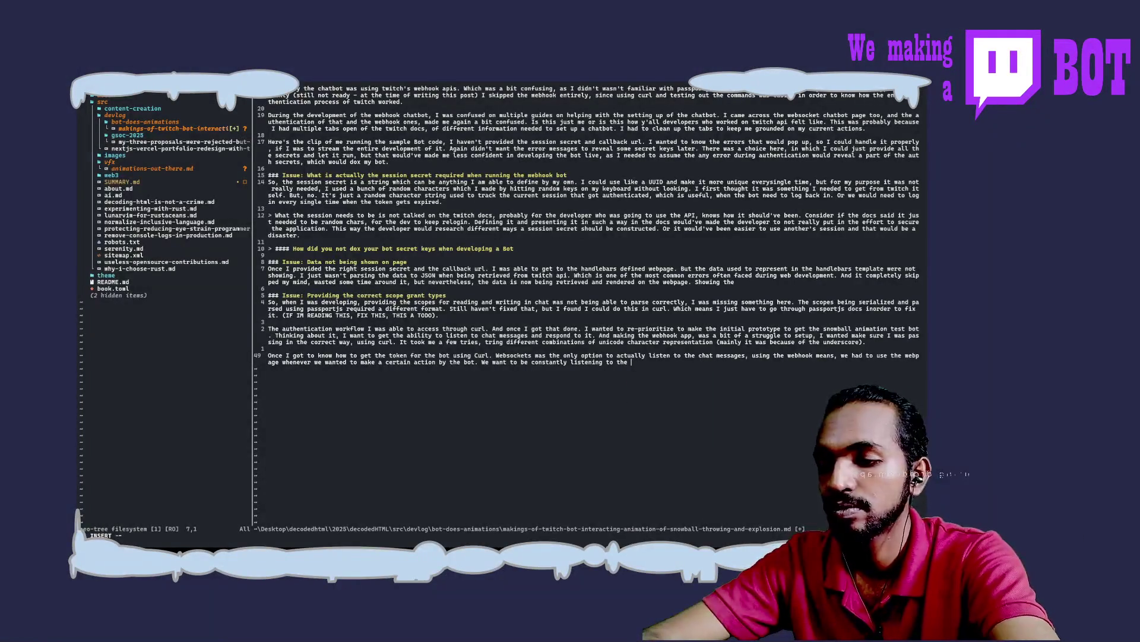
text(B)
key(BackSpace)
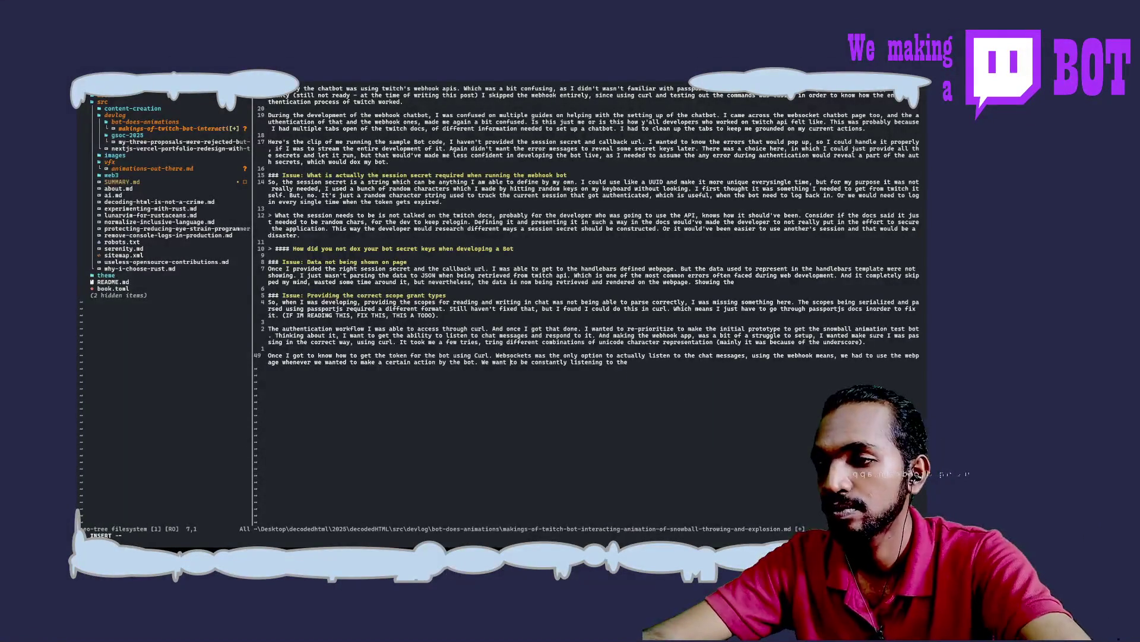
text(B)
key(BackSpace)
key(BackSpace)
key(BackSpace)
key(BackSpace)
text(I wanted the Bot)
key(End)
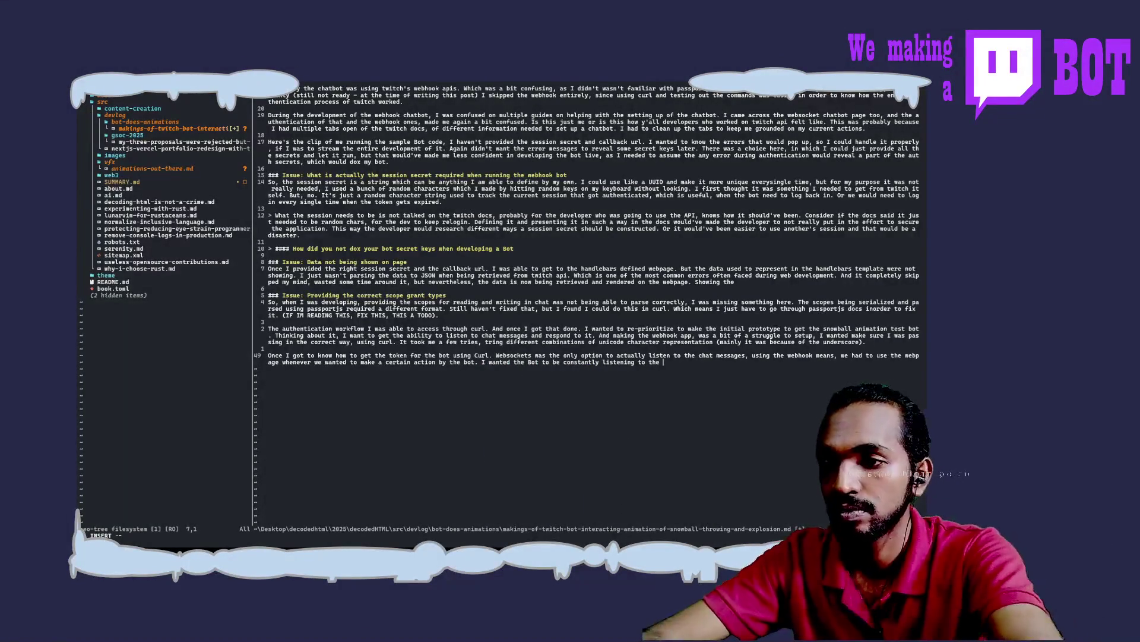
text(c)
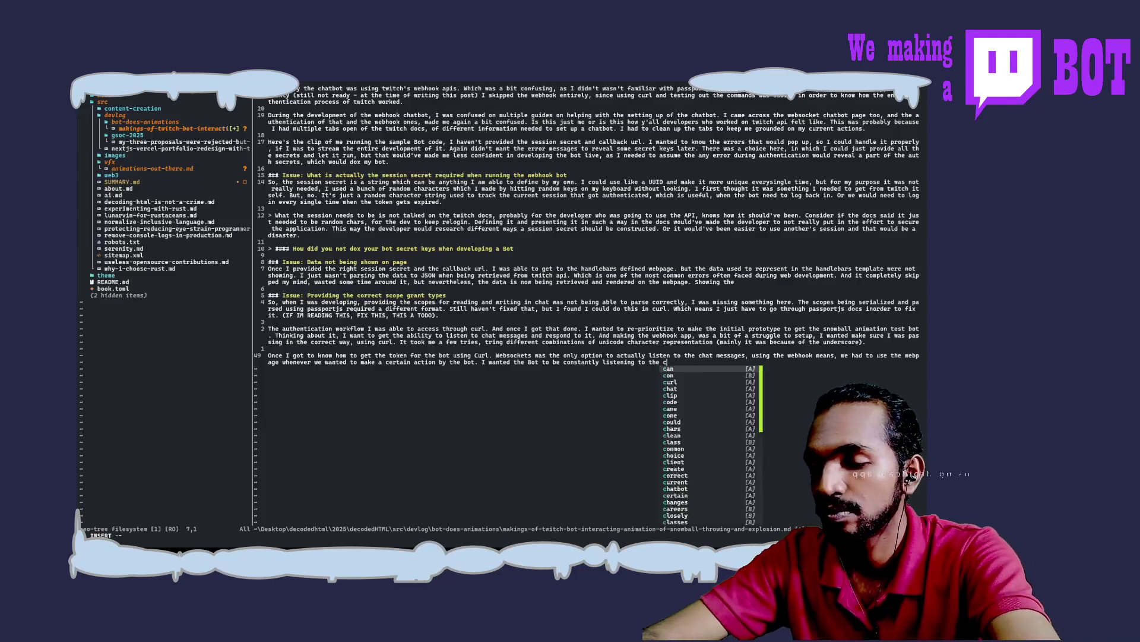
text(hat)
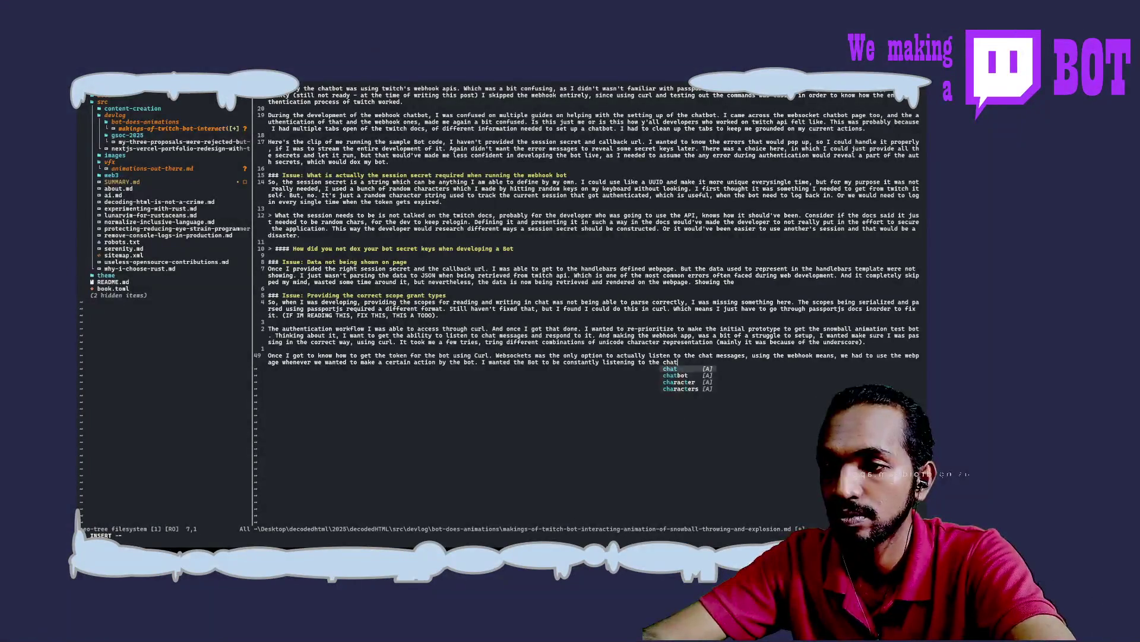
text(, so it )
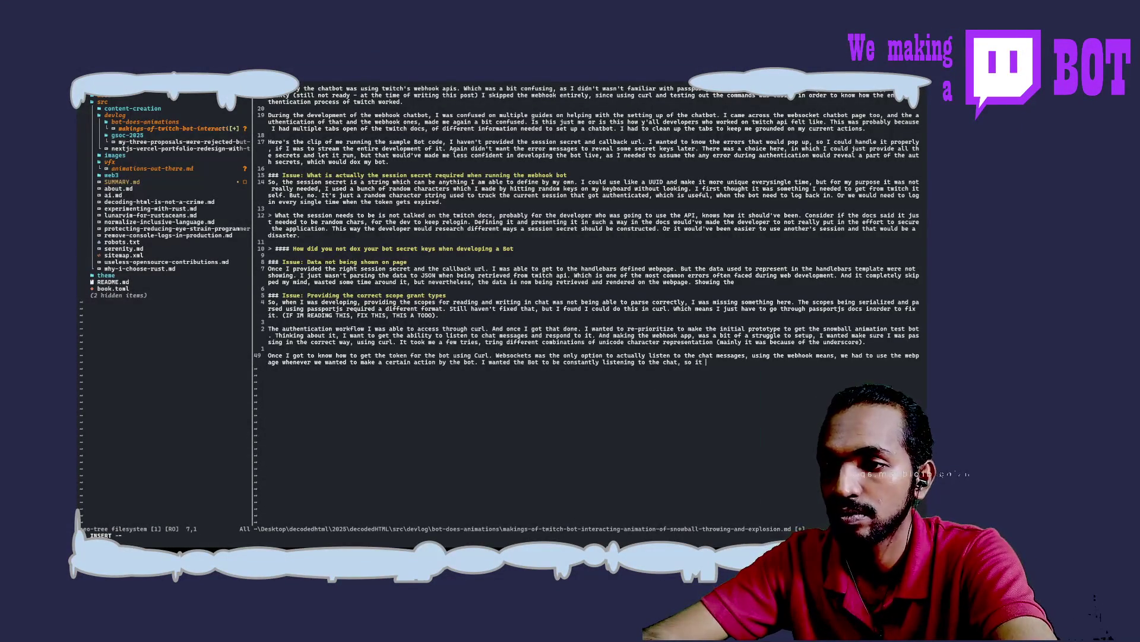
text(could )
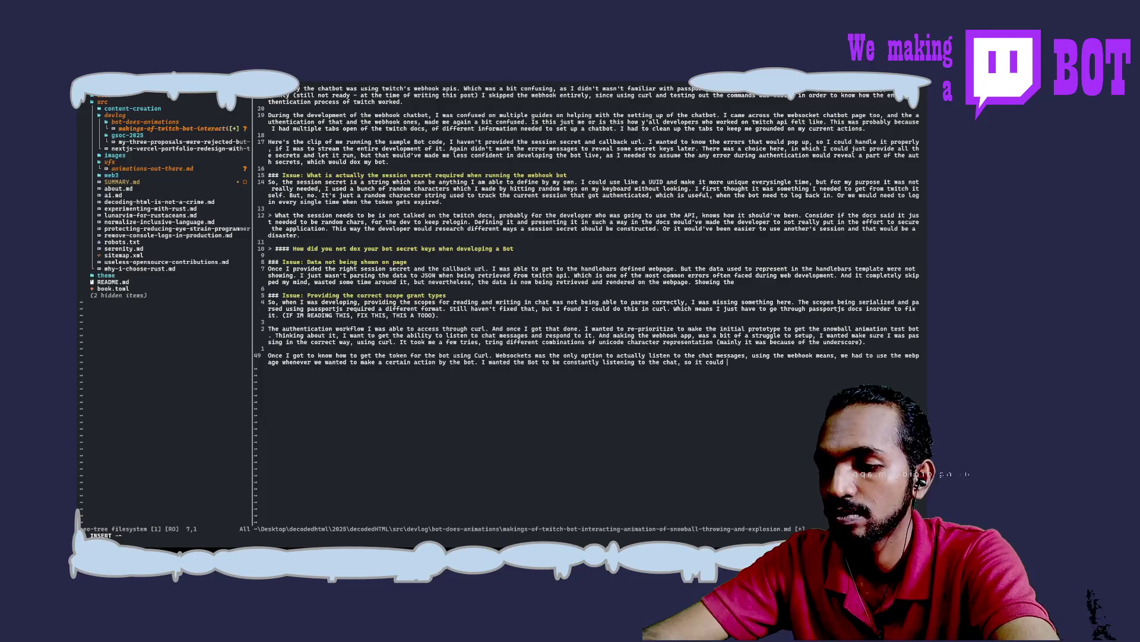
text(respon)
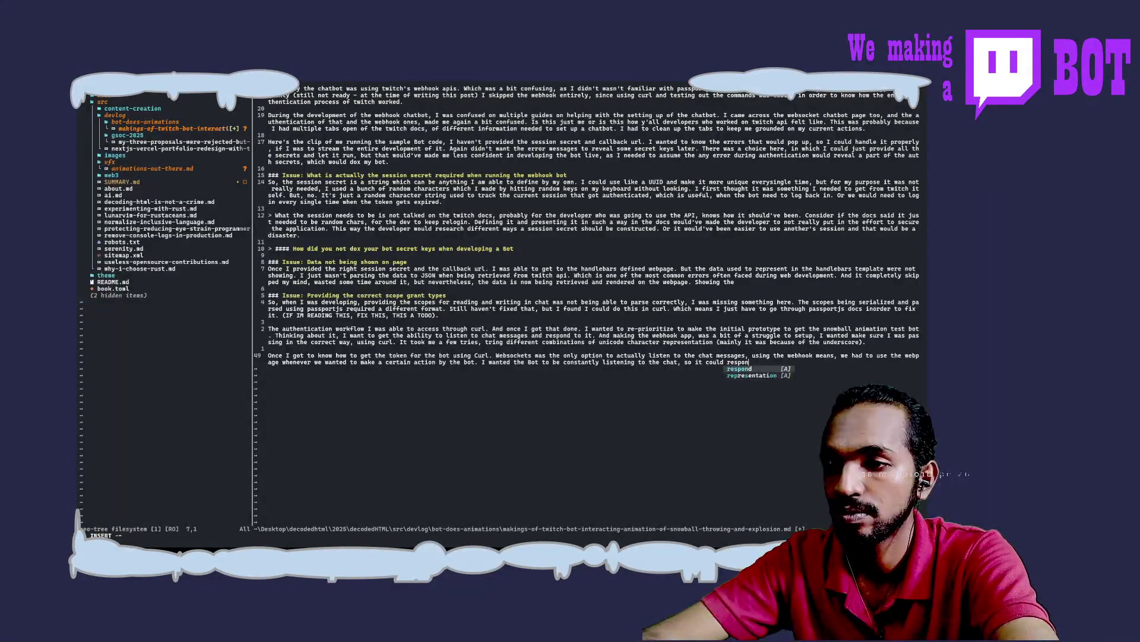
text(d)
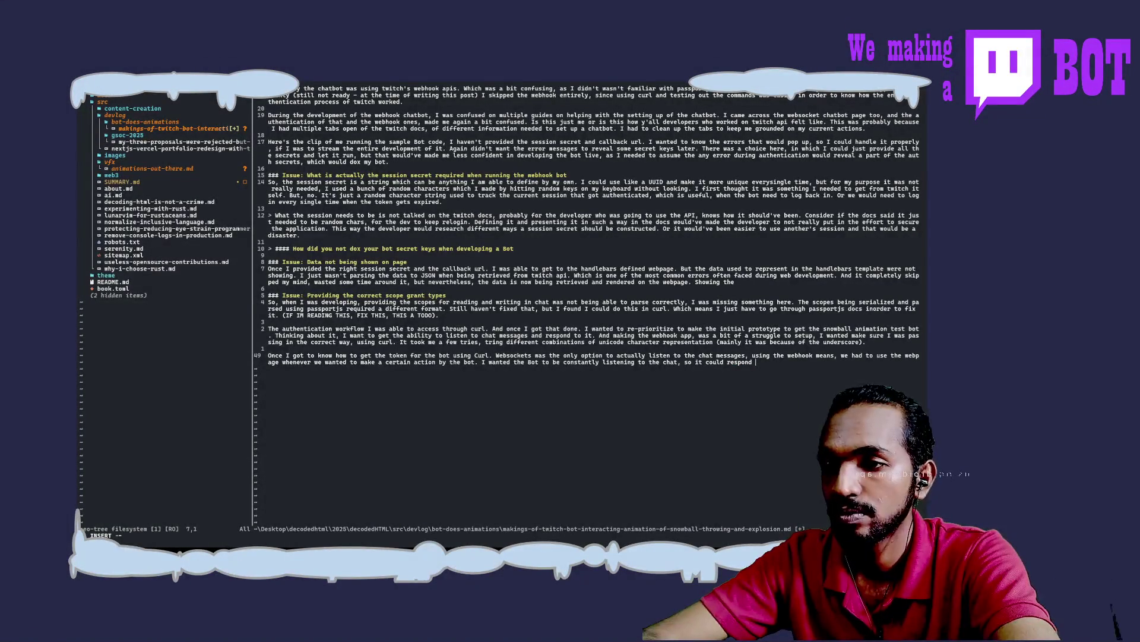
text(and make it as in)
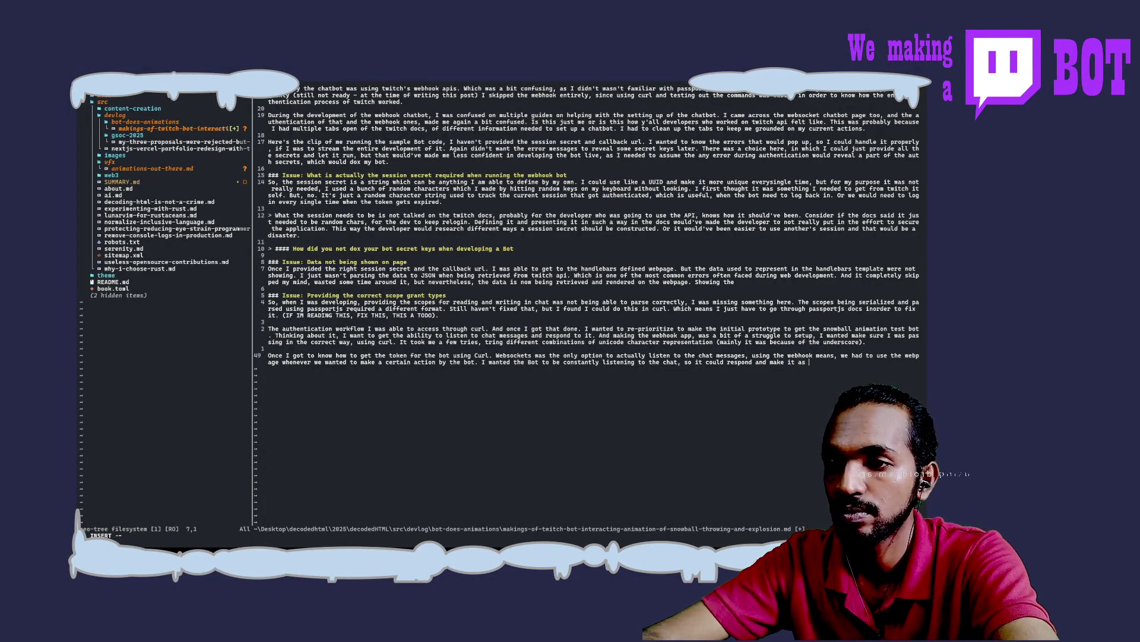
text(teractive as )
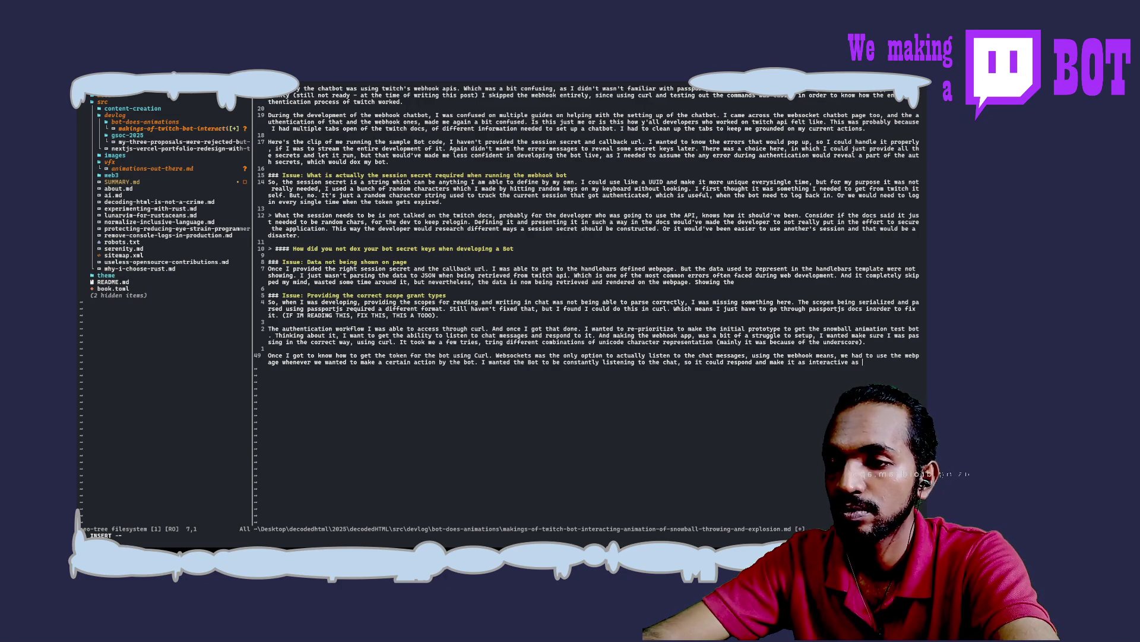
text(possible.)
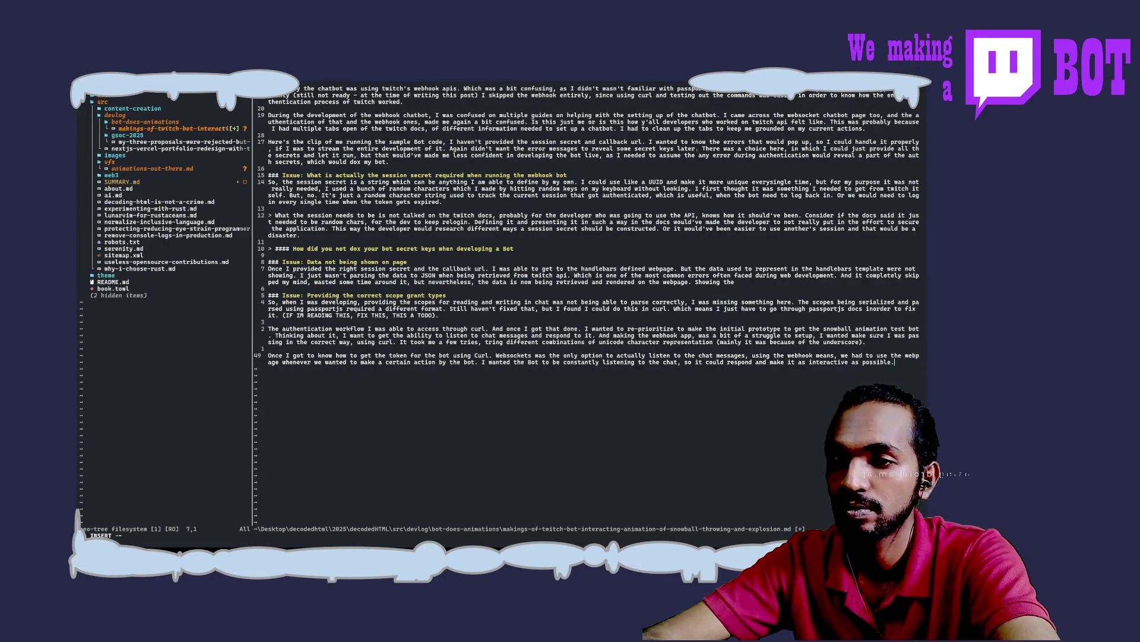
text( So Websock)
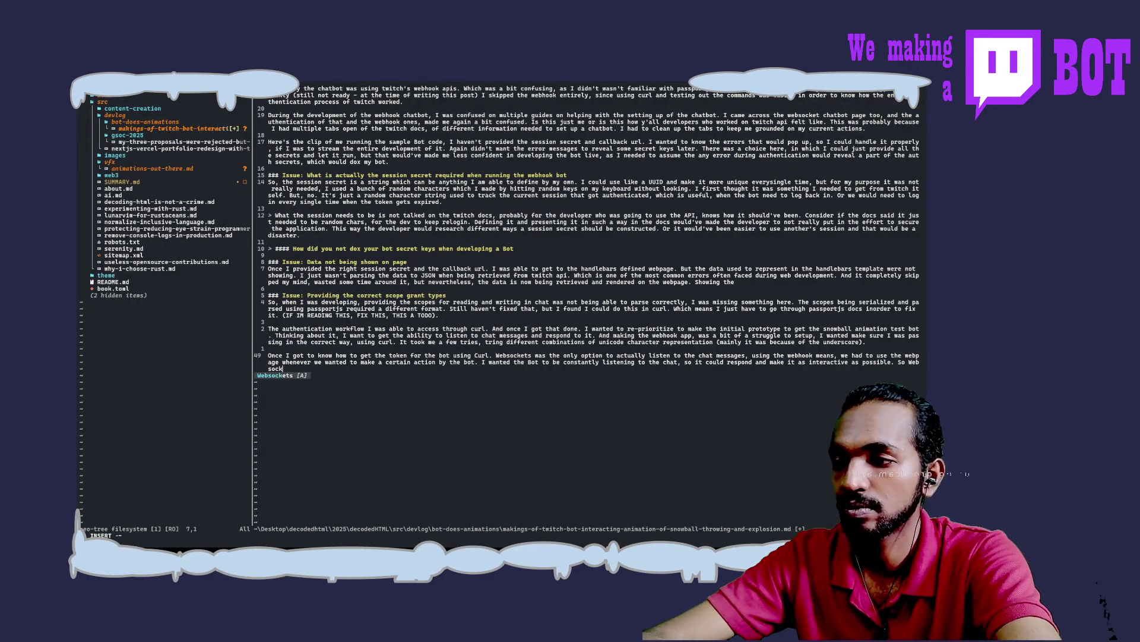
text(ets..)
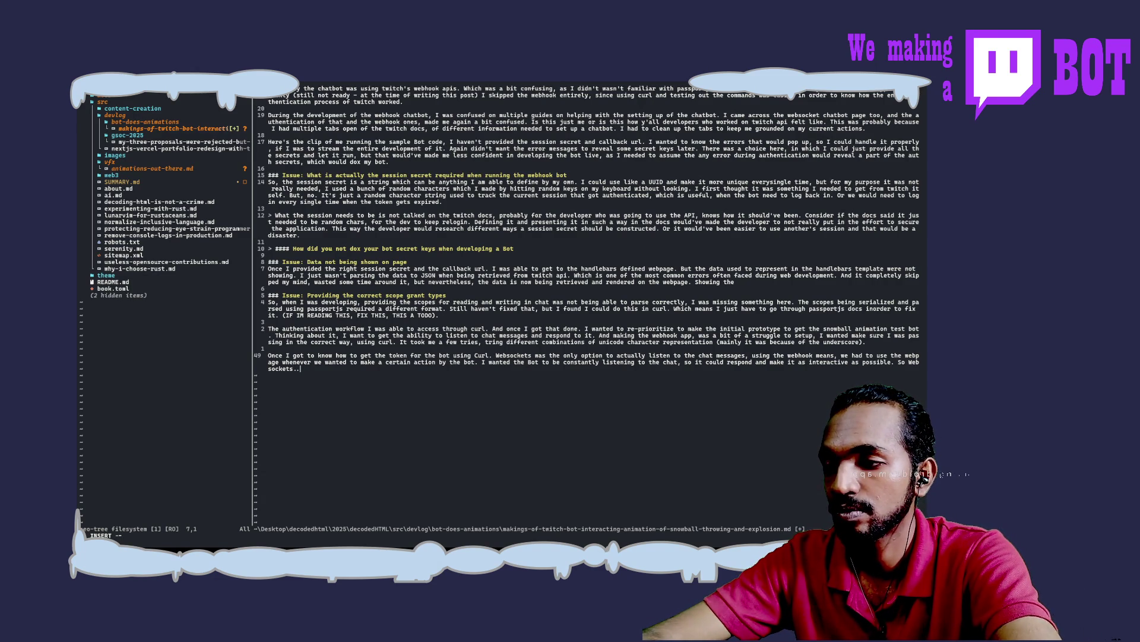
key(Escape)
text(:w)
key(Return)
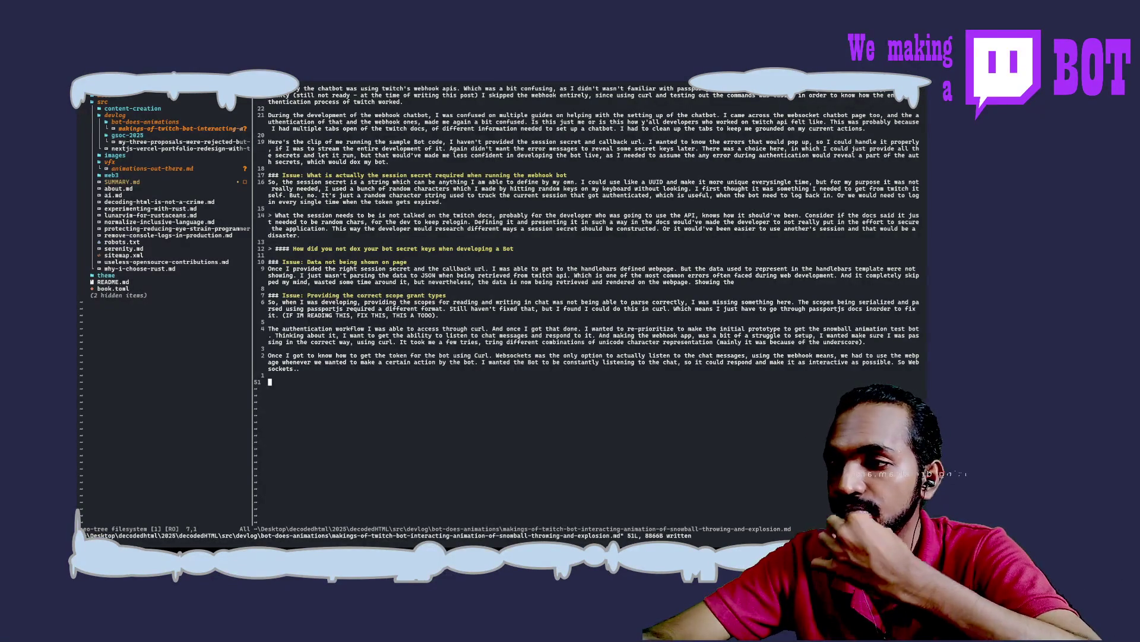
text(i)
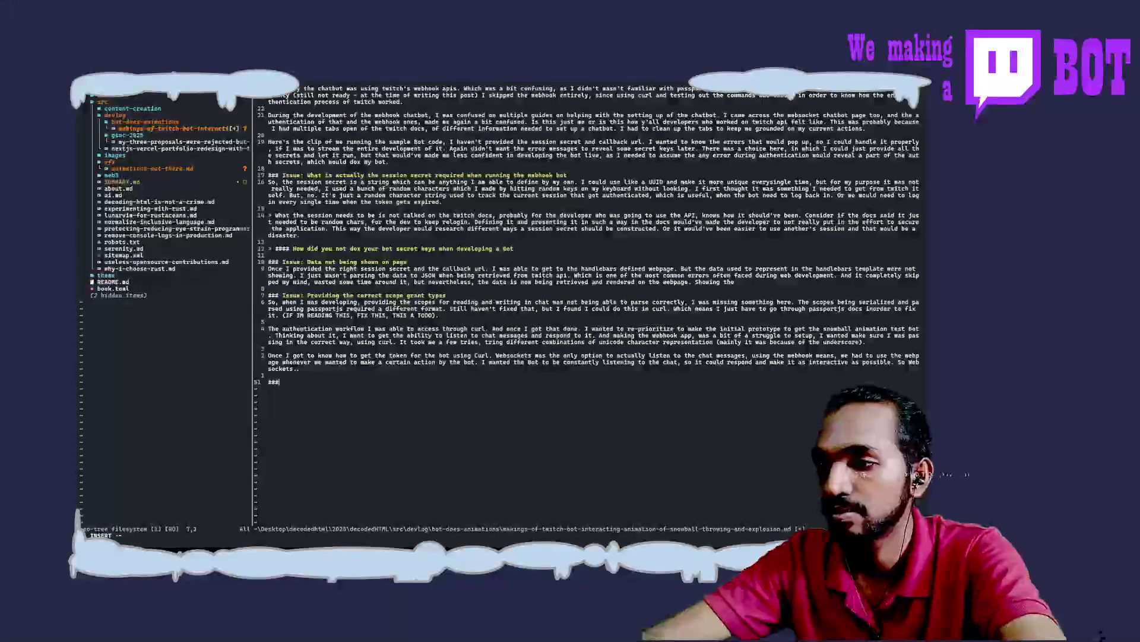
text(###)
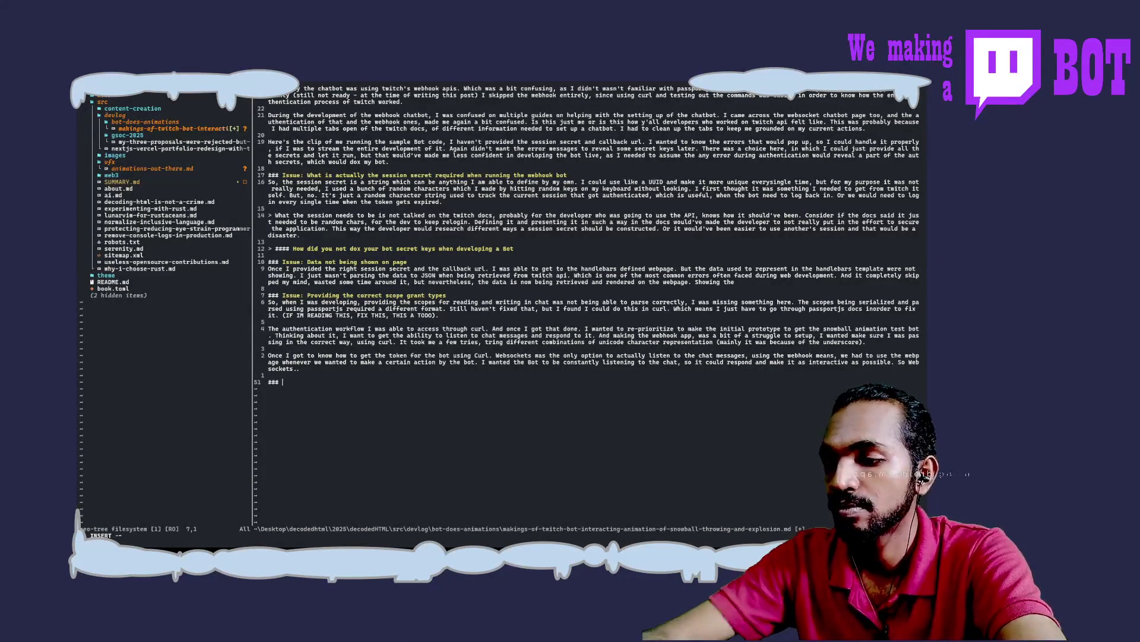
text(Issue:)
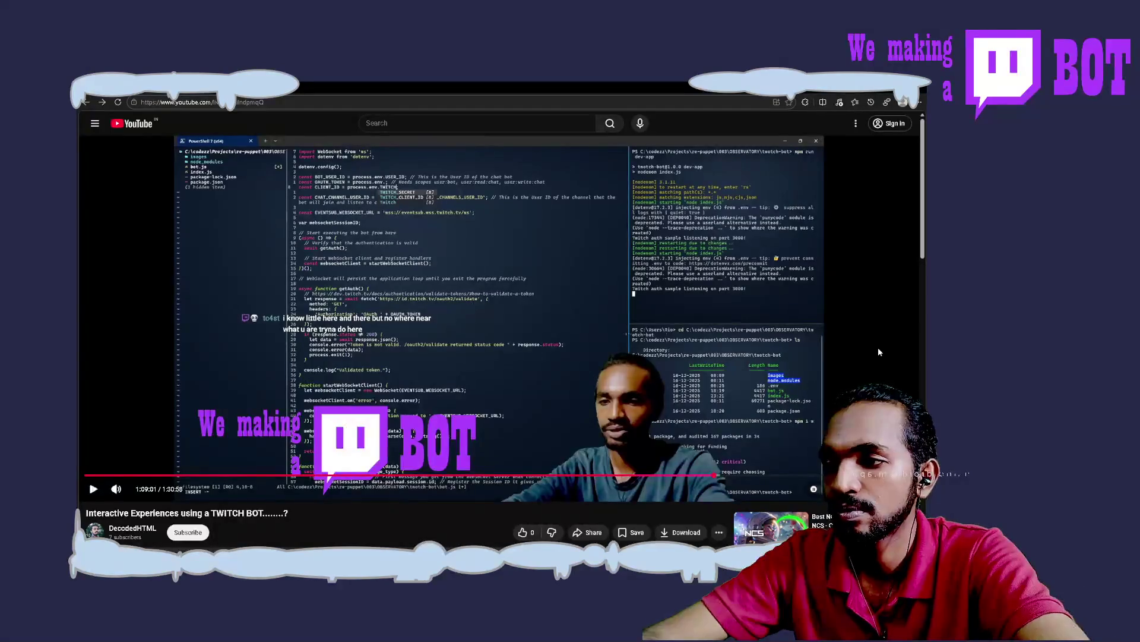
Step: After briefly playing the stream, add a "## Websockets" heading above the "### Issue:" line
click(878, 351)
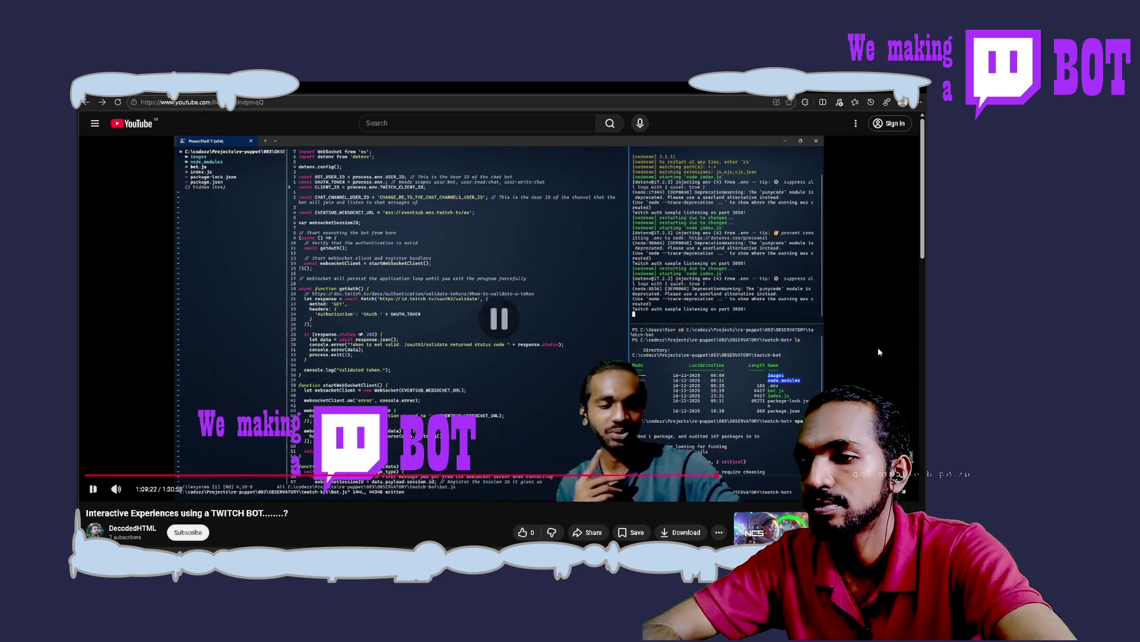
key(space)
key(alt+Tab)
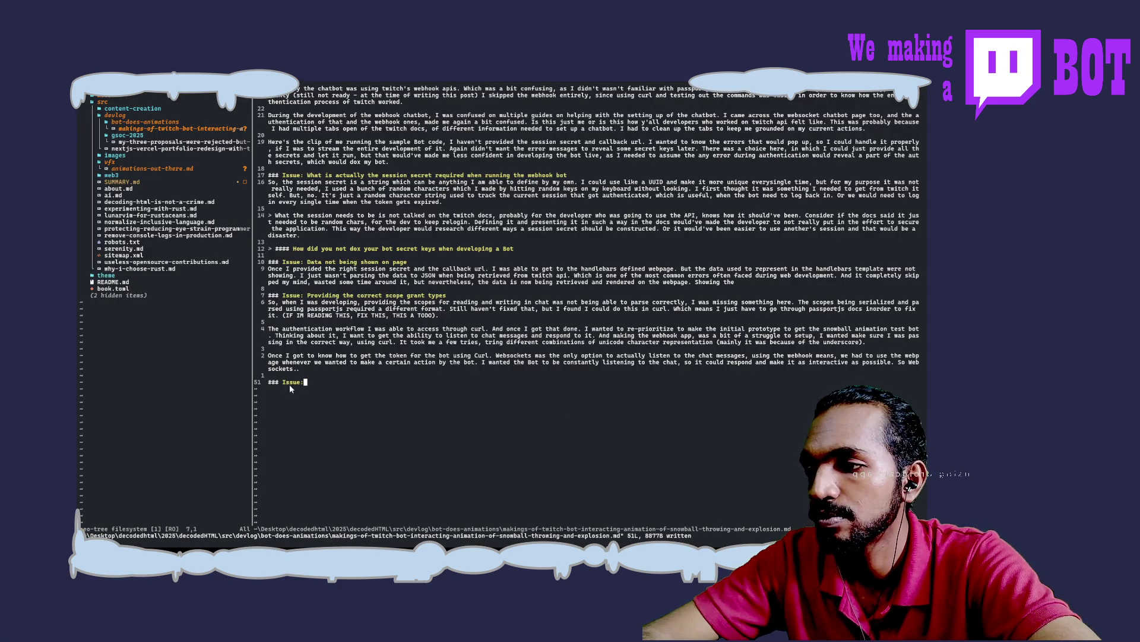
key(O)
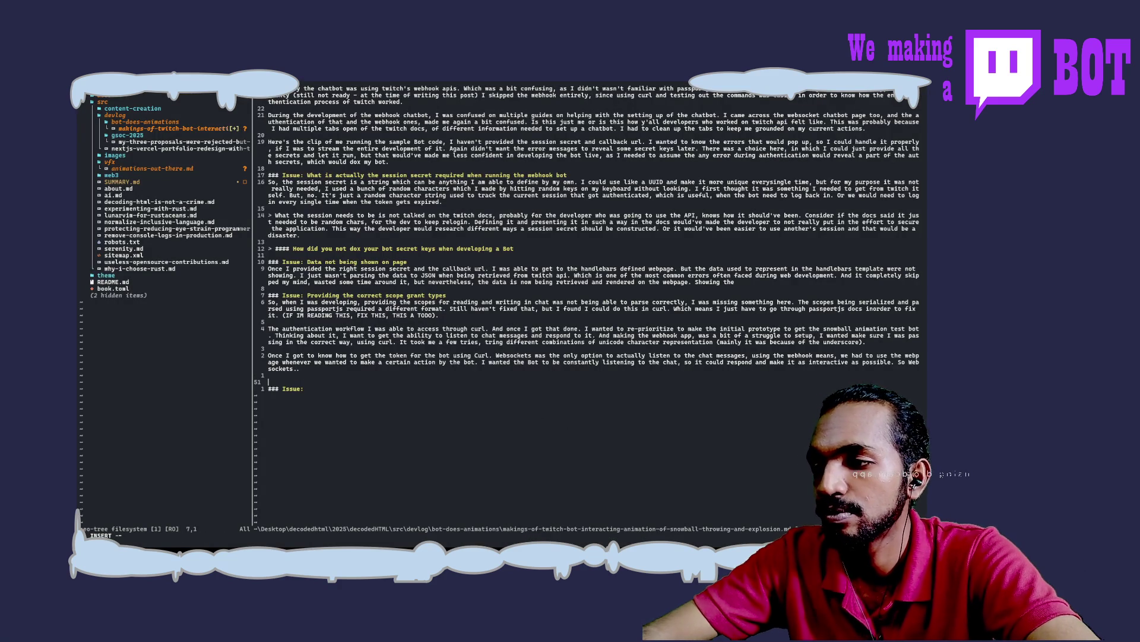
text(## Webso)
text(ckets)
key(Escape)
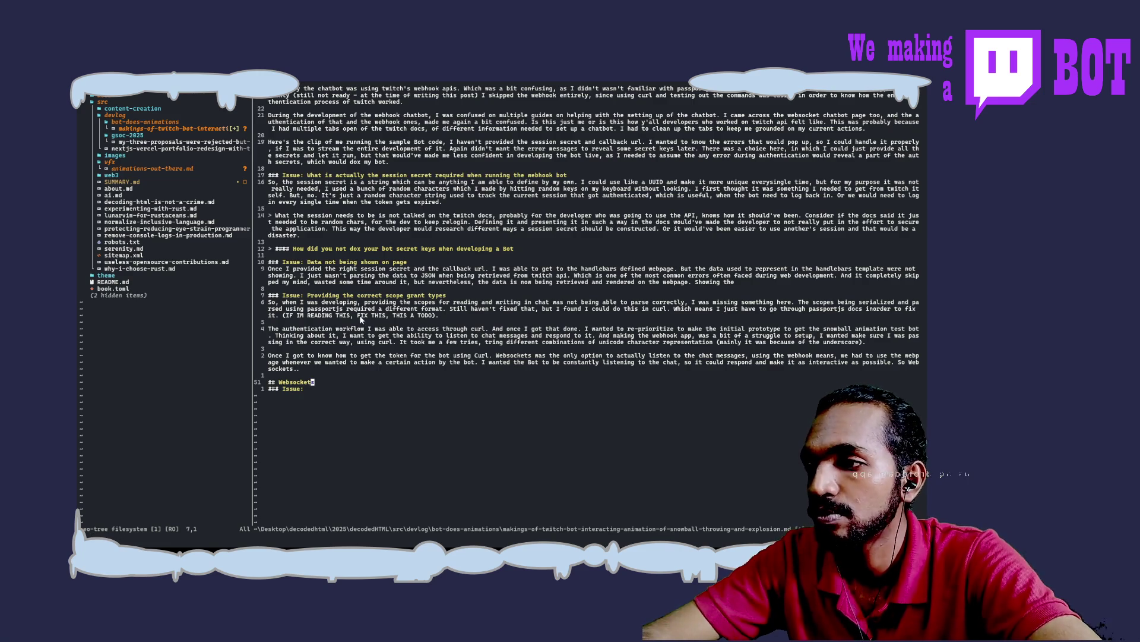
scroll(360, 318, up, 3)
scroll(360, 318, up, 3)
scroll(359, 315, up, 3)
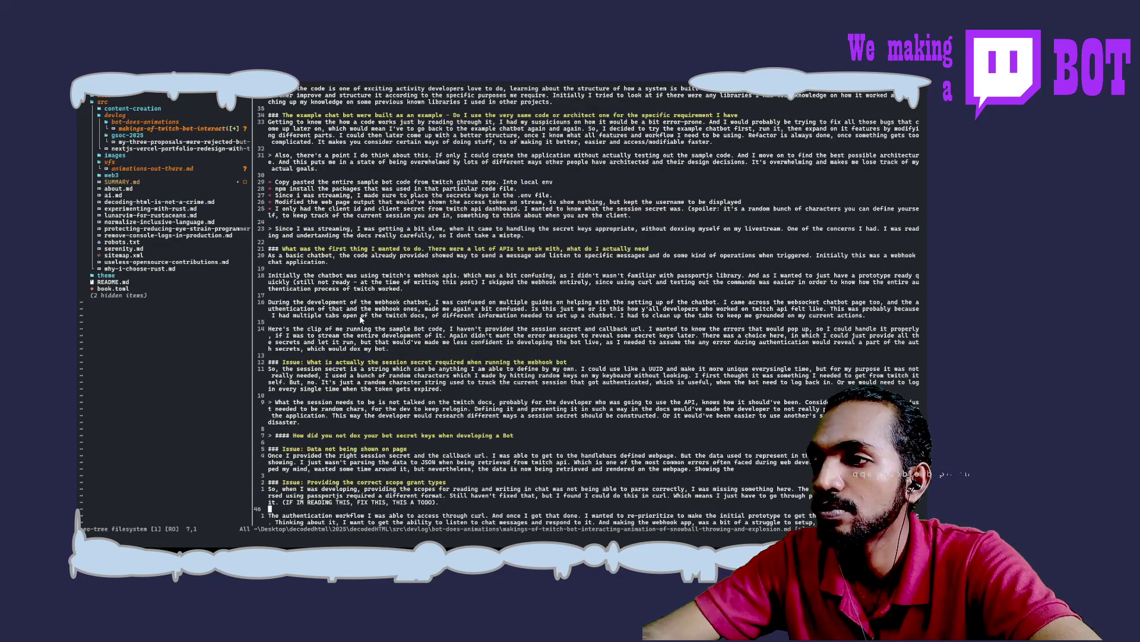
scroll(359, 314, up, 3)
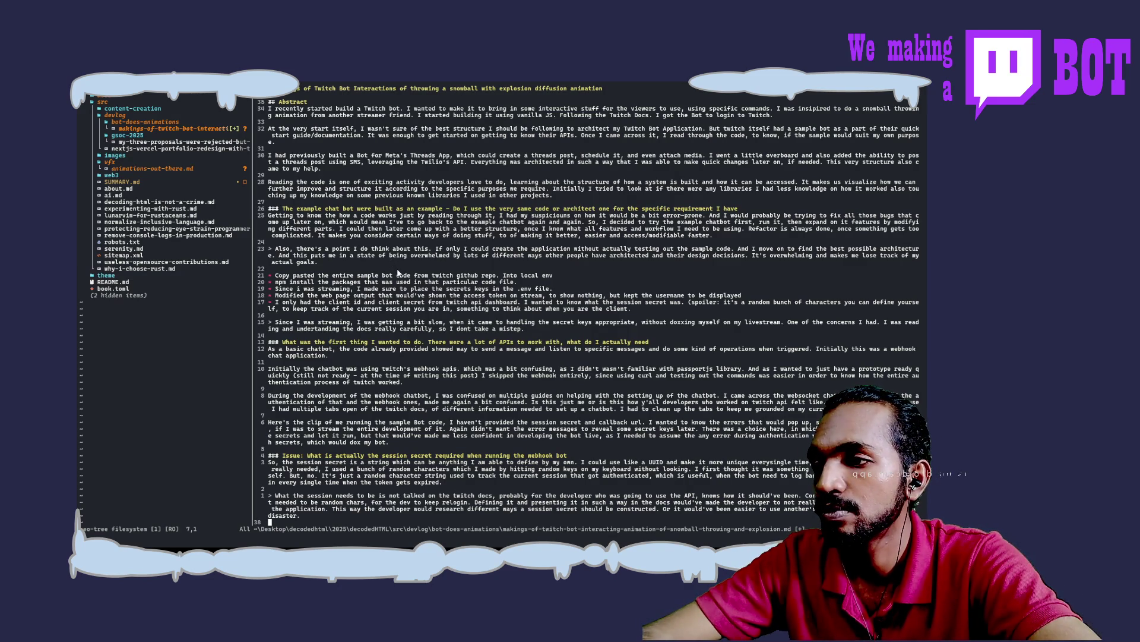
Step: Add a "## Webhook" heading above the example chat bot section and save with :w
key(i)
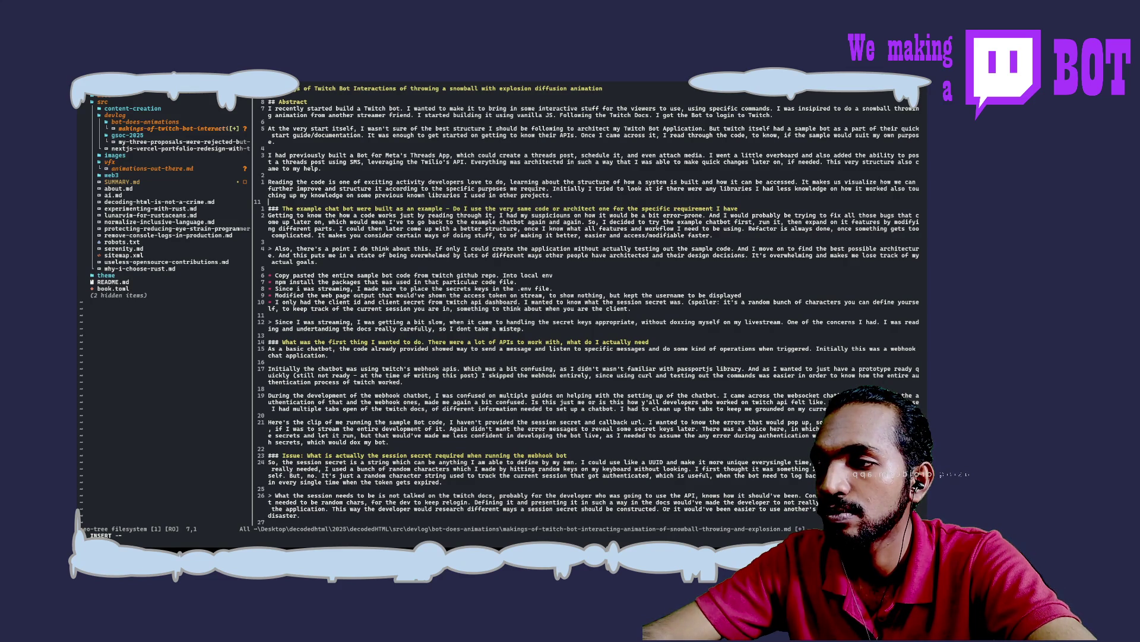
key(Return)
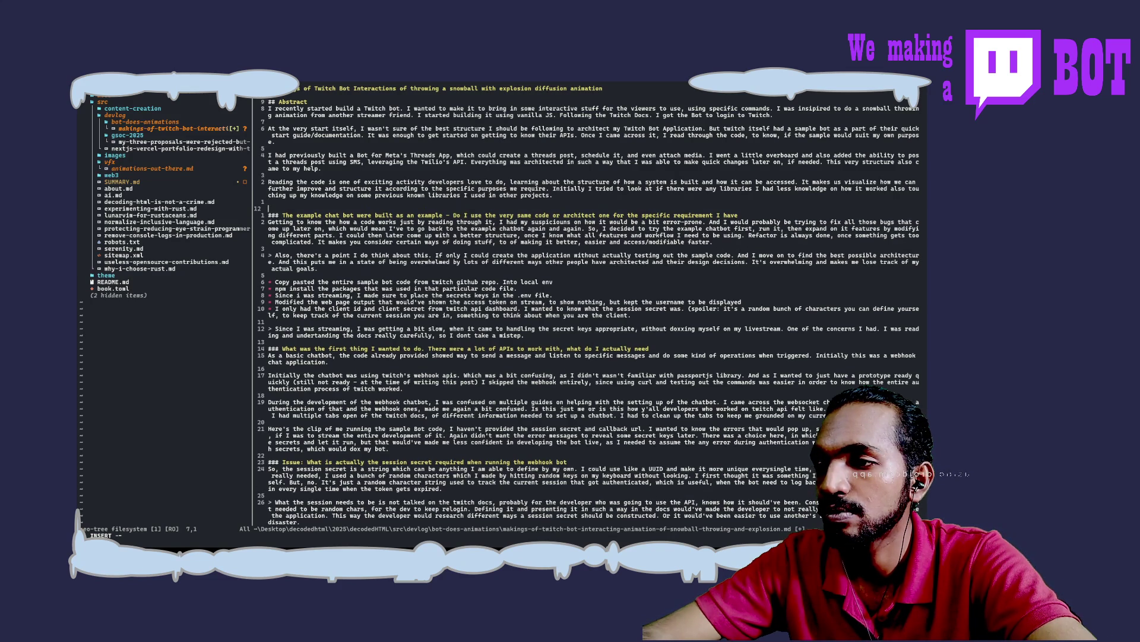
text(## Webhook)
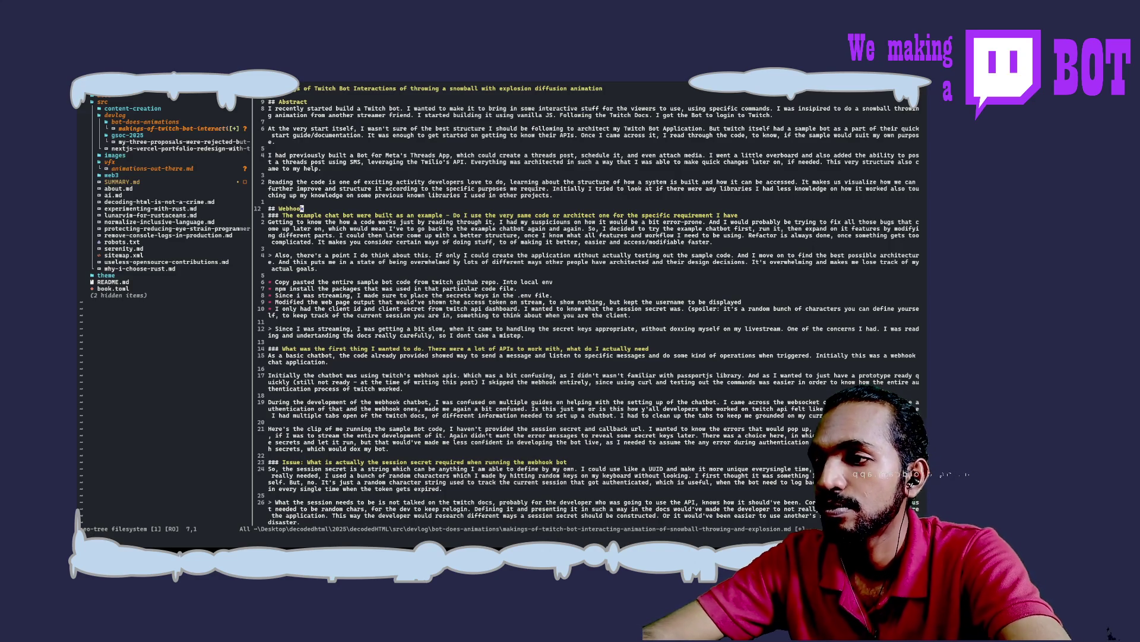
text(:w)
key(Return)
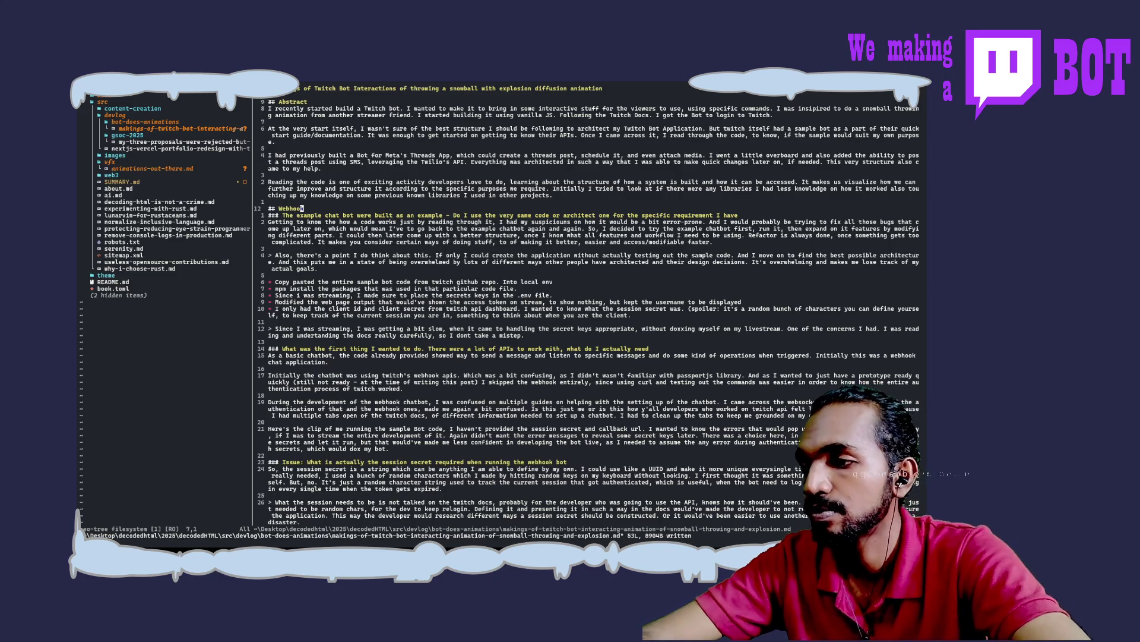
scroll(383, 458, down, 5)
scroll(383, 459, down, 5)
scroll(384, 458, down, 5)
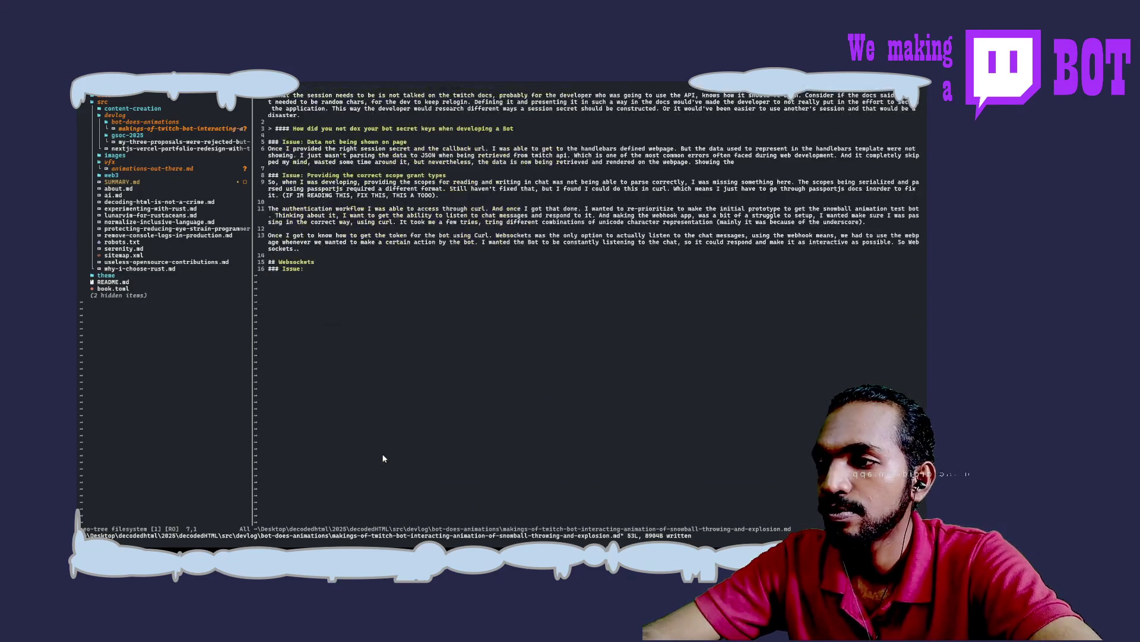
key(a)
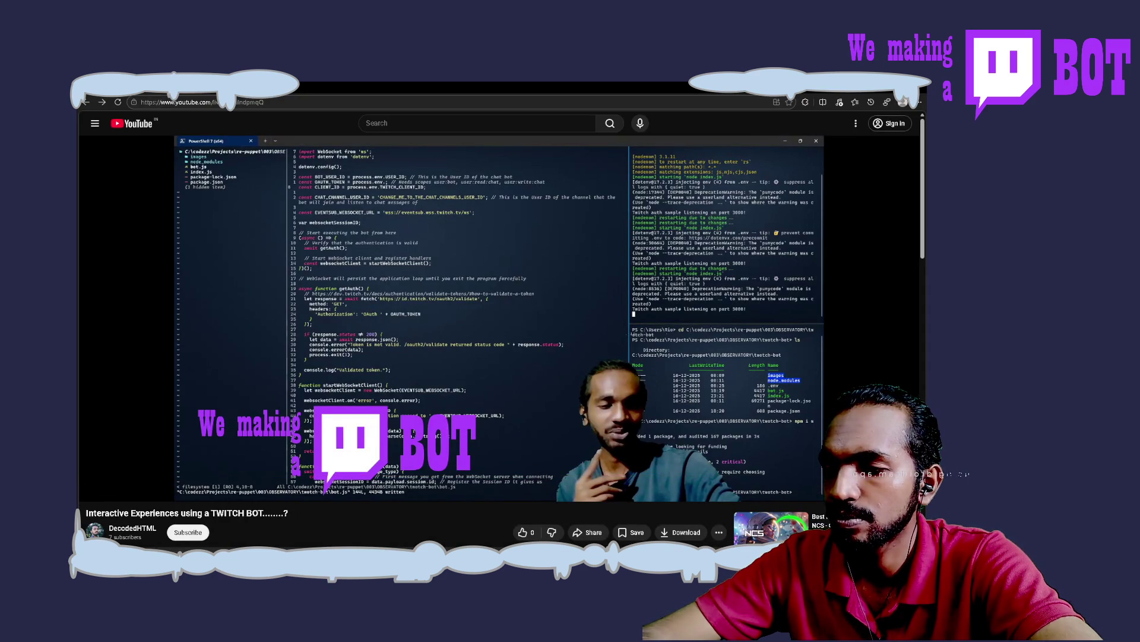
Step: Resume the stream recording and scrub forward through the timeline to around 1:17
click(376, 304)
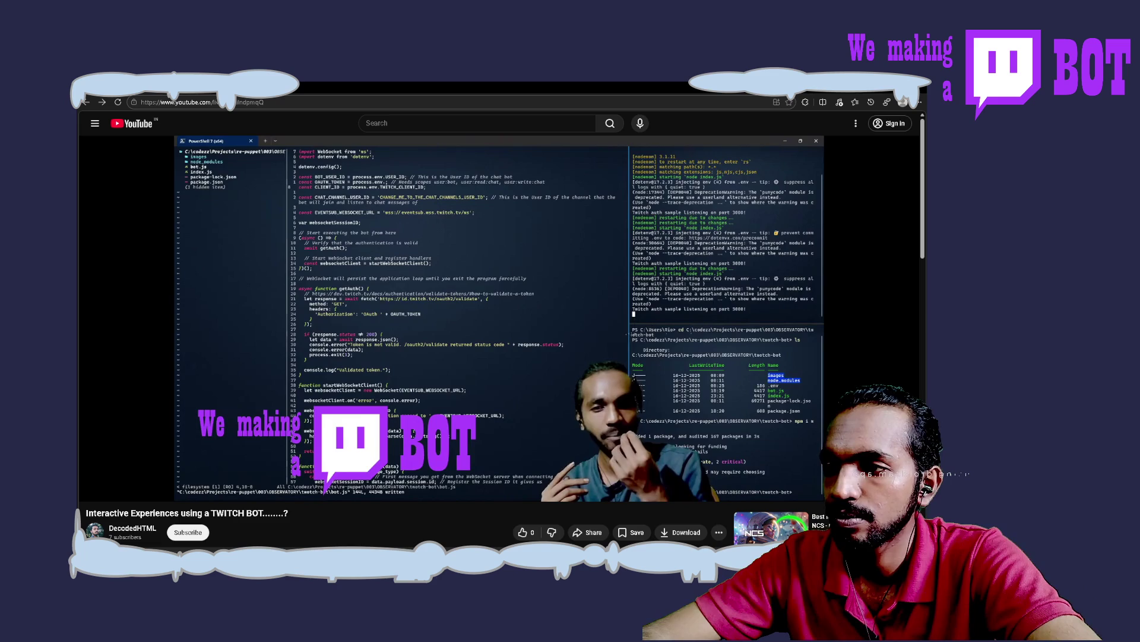
key(Right)
key(Right)
key(Right)
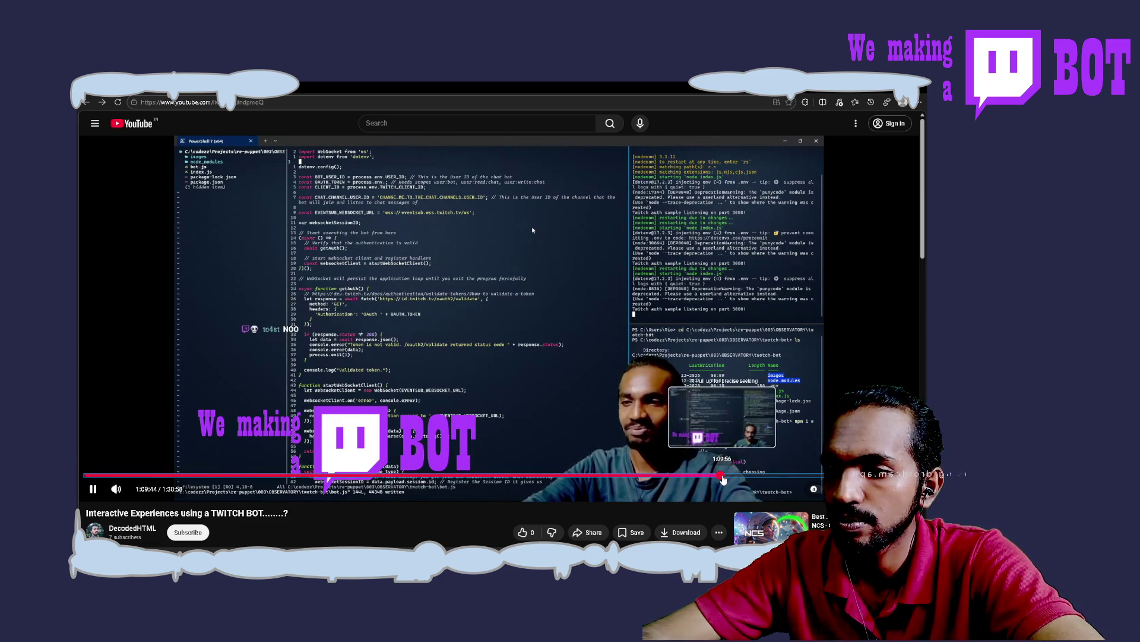
click(729, 478)
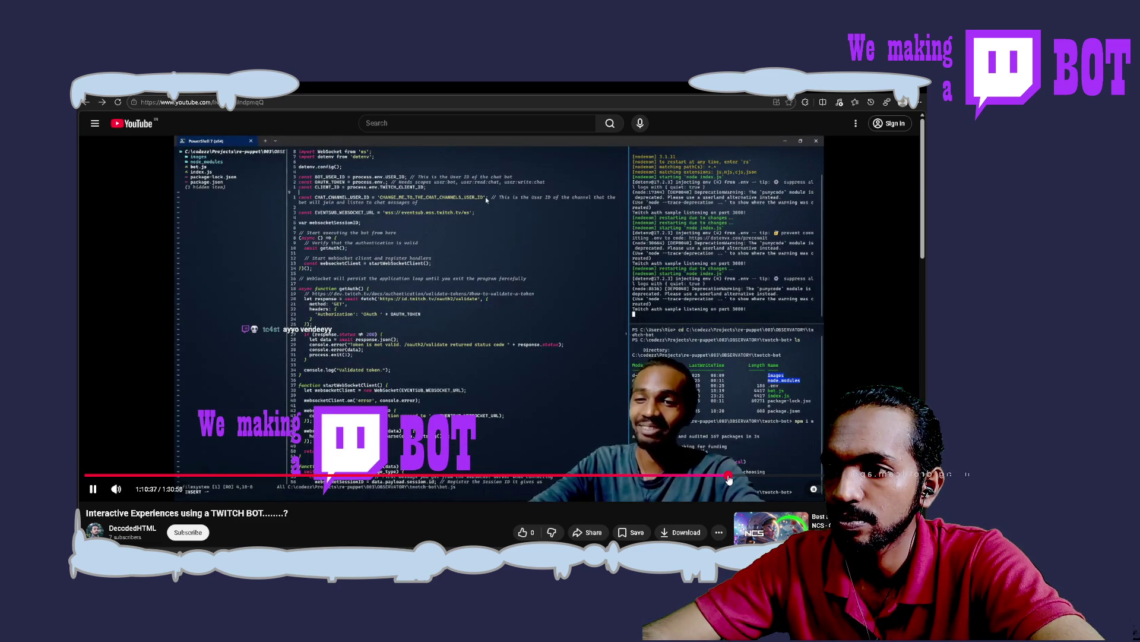
drag(729, 478, 742, 482)
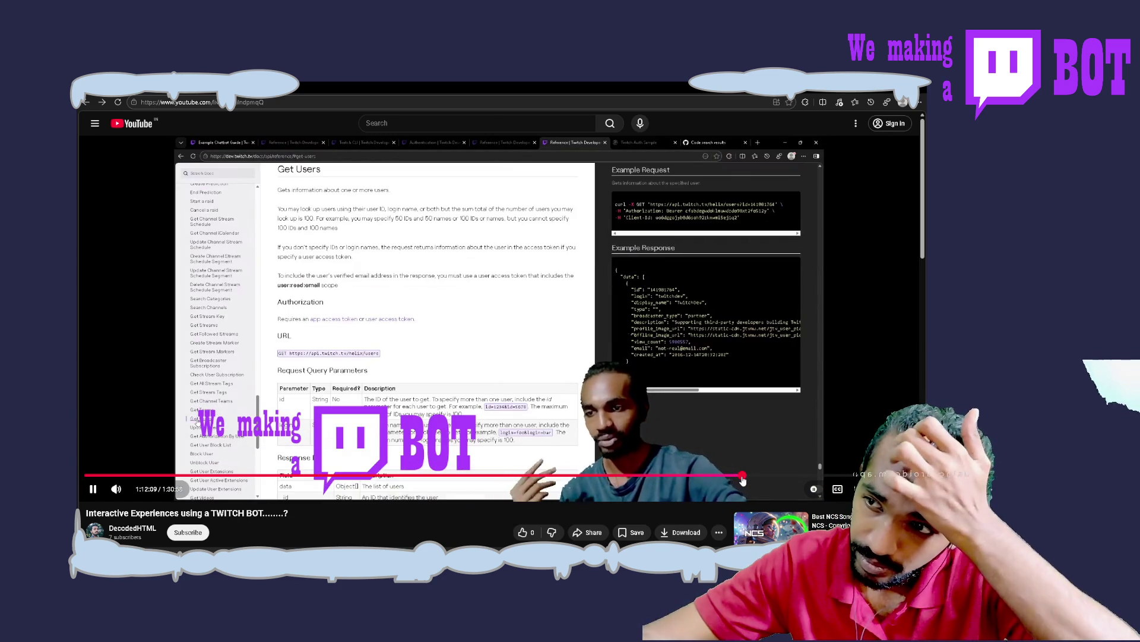
drag(743, 480, 773, 481)
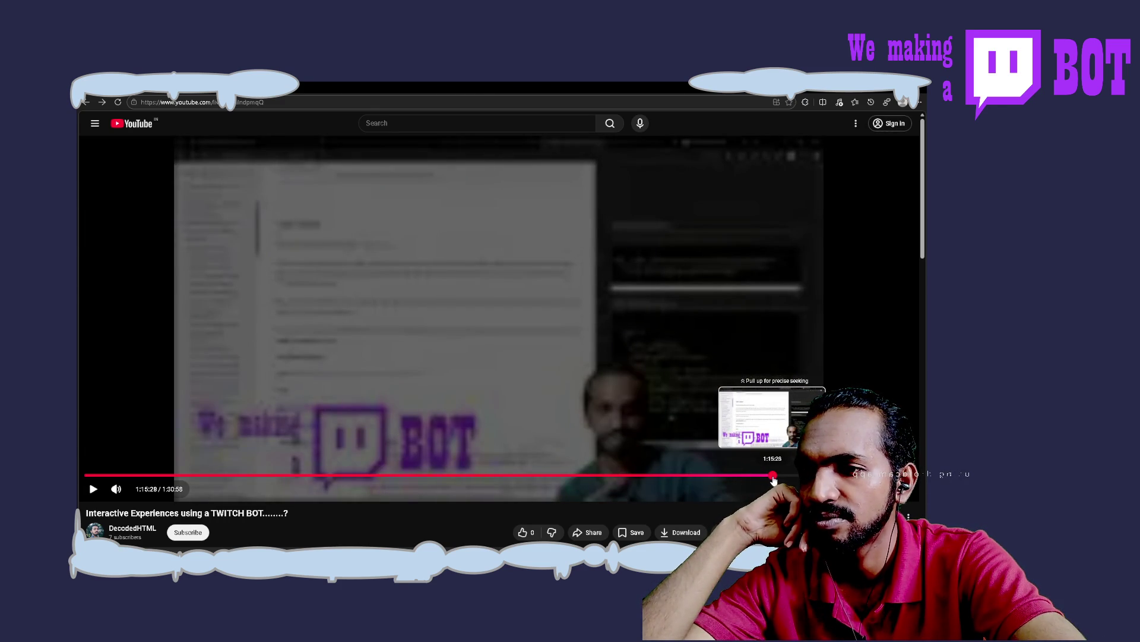
drag(774, 479, 778, 479)
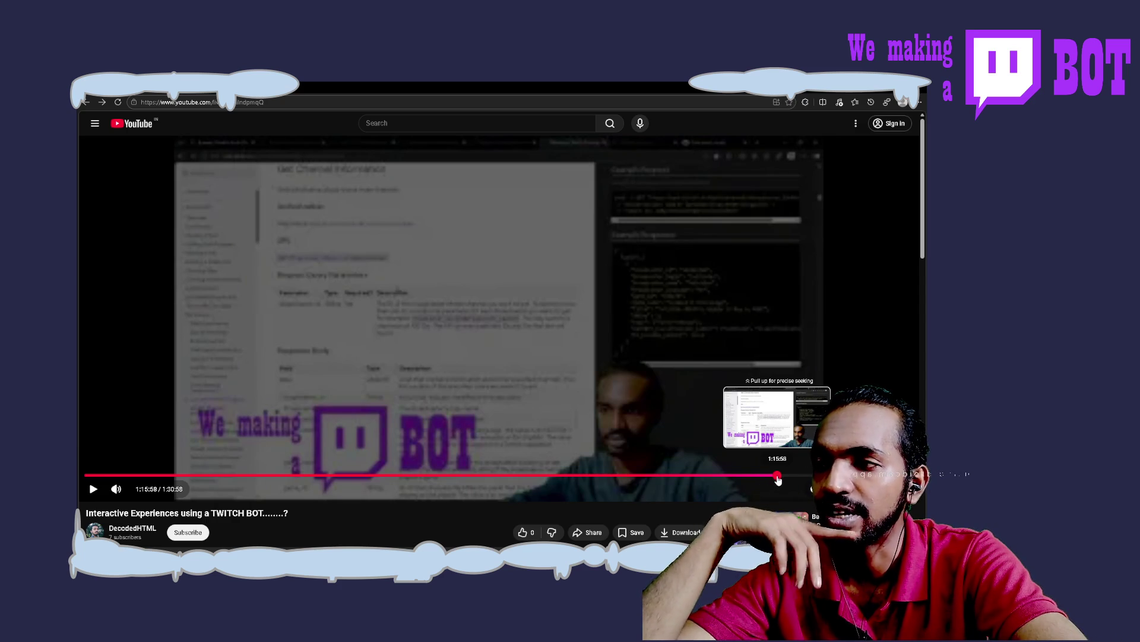
drag(777, 479, 782, 481)
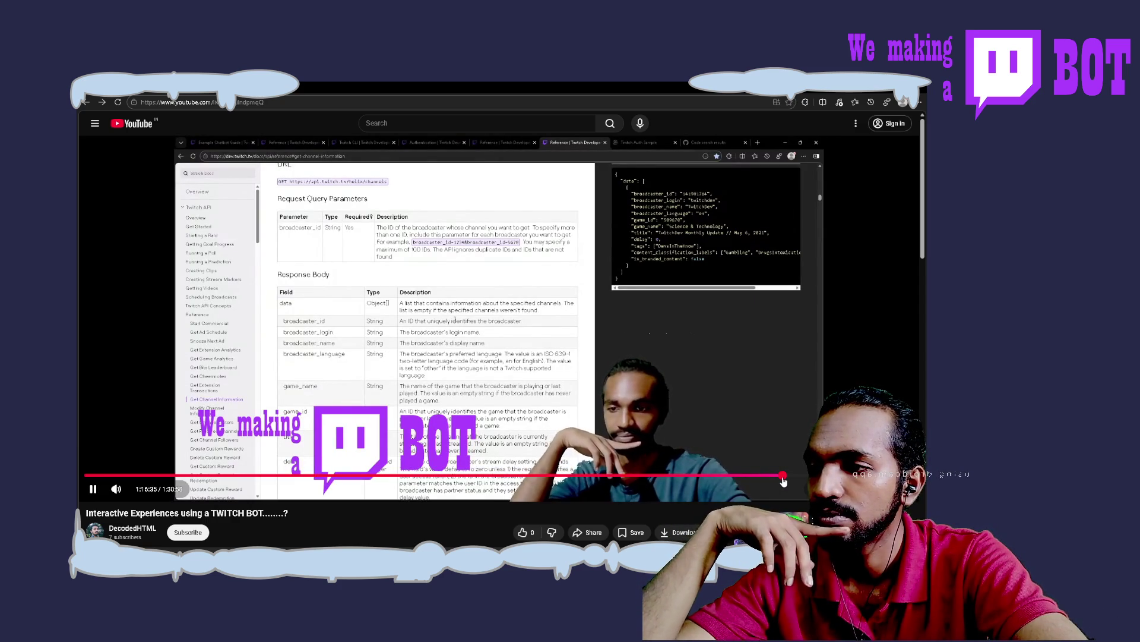
mouse_move(782, 481)
mouse_down()
mouse_move(854, 481)
mouse_move(854, 467)
mouse_up()
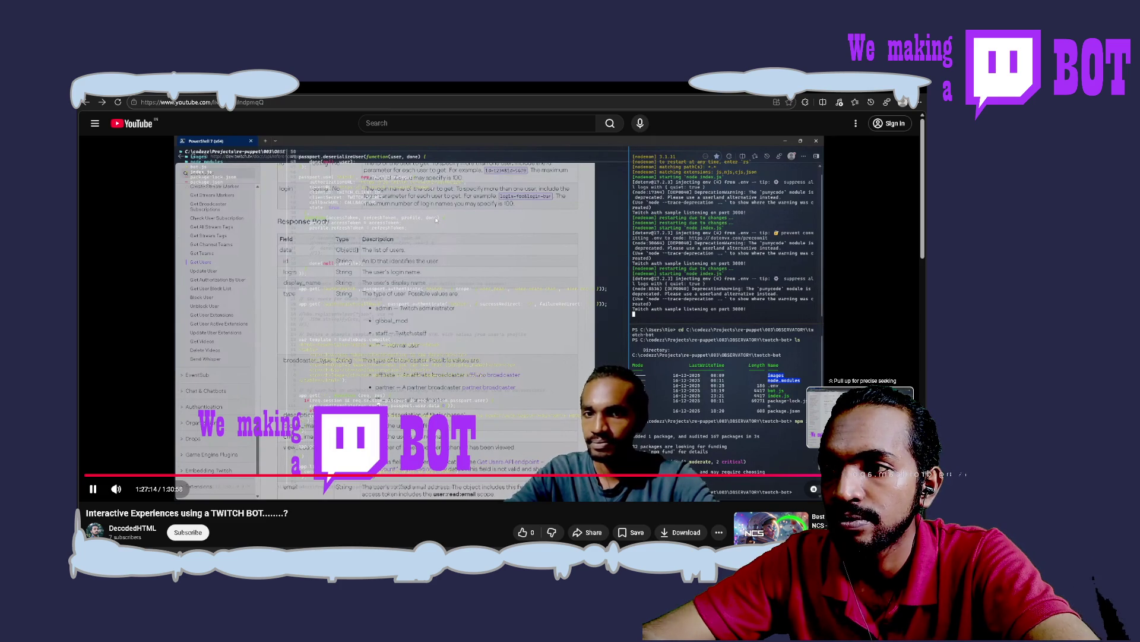
Step: Seek on to about 1:28:28 where the bot code is shown and pause there
key(Right)
key(Right)
key(Right)
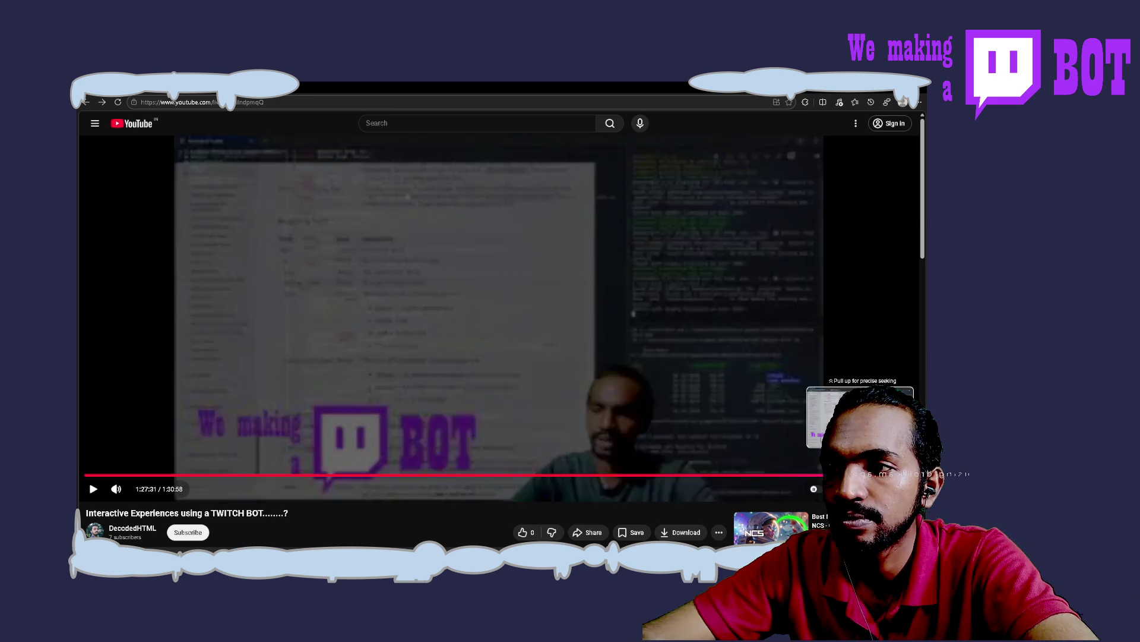
drag(878, 475, 882, 474)
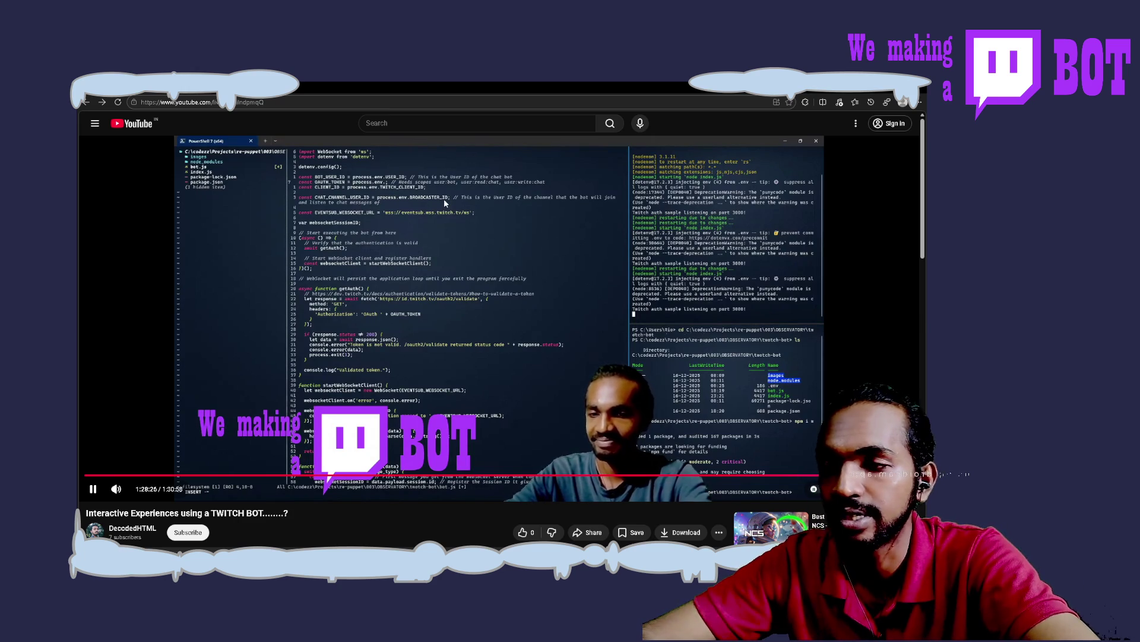
key(space)
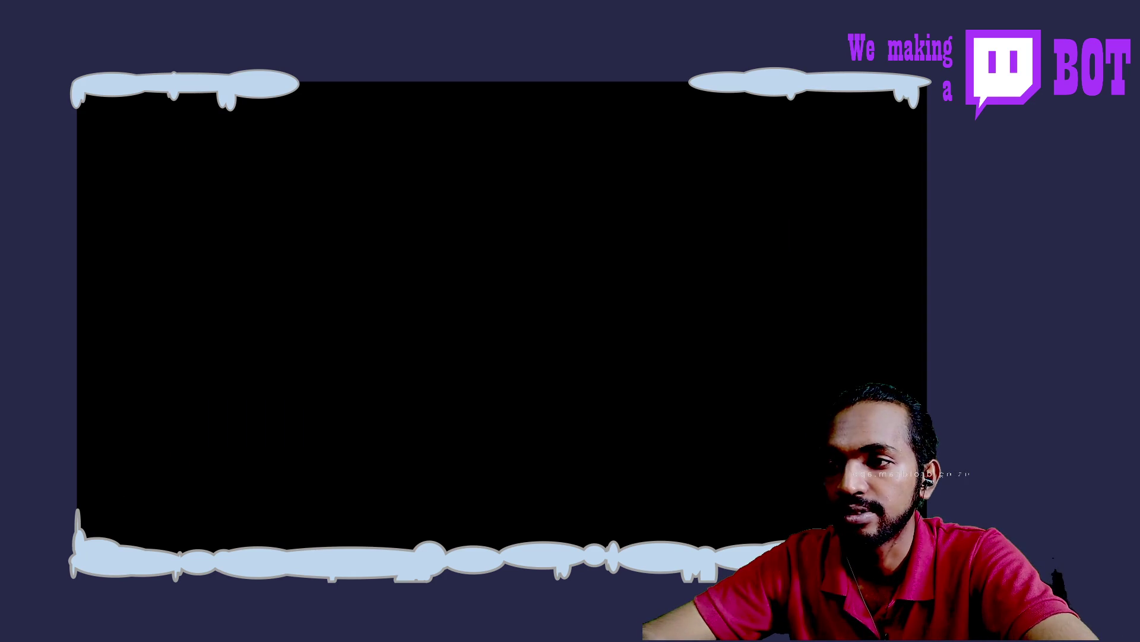
Step: Write the heading 'The user id and broadcaster id required by the websocket connection was', fixing typos and removing 'Figuring out what'
key(a)
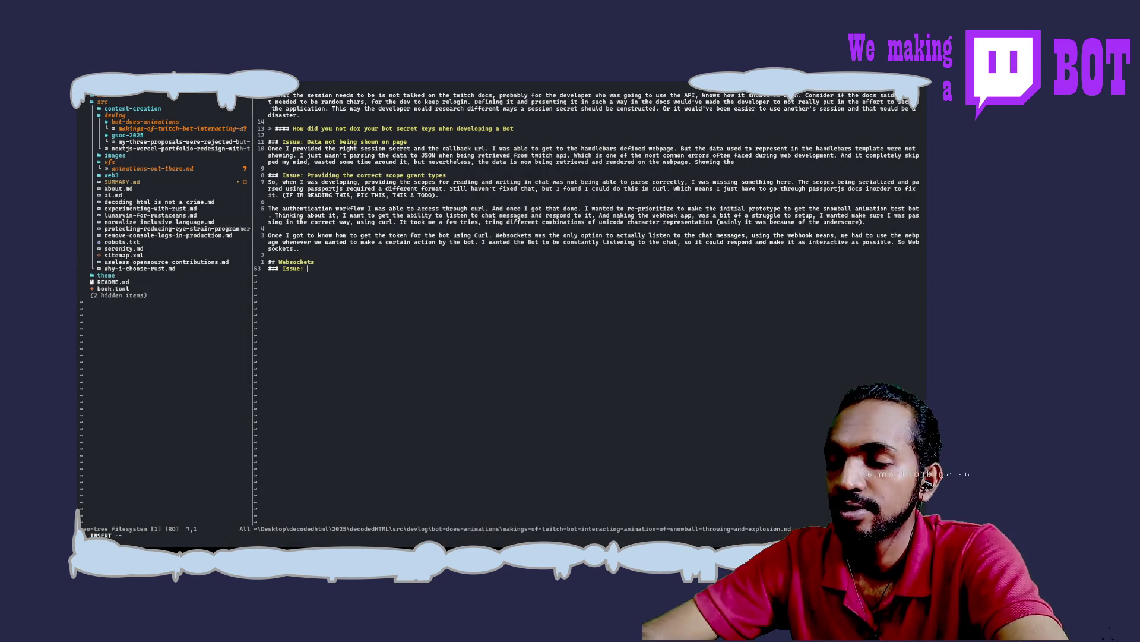
text(Figur)
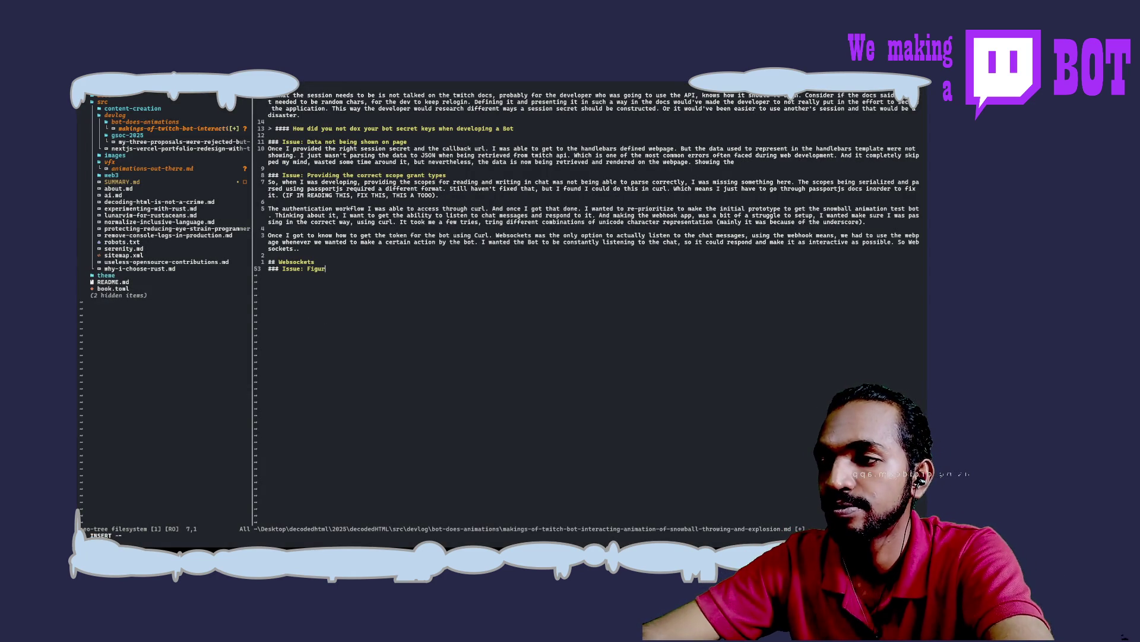
text(ing out what the use)
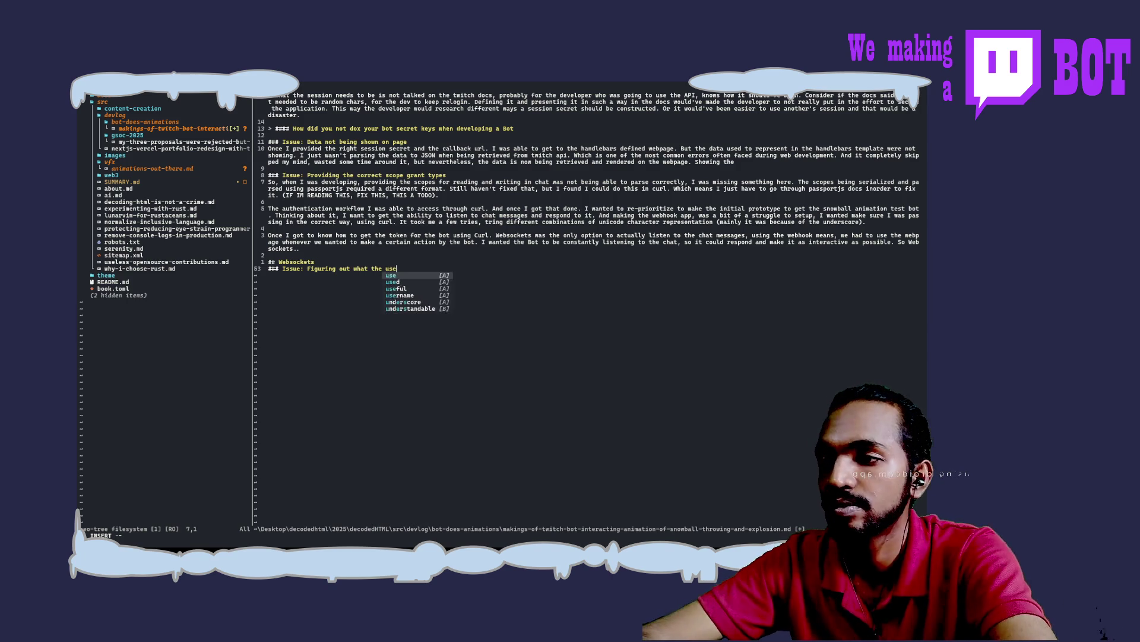
text(r id and broad)
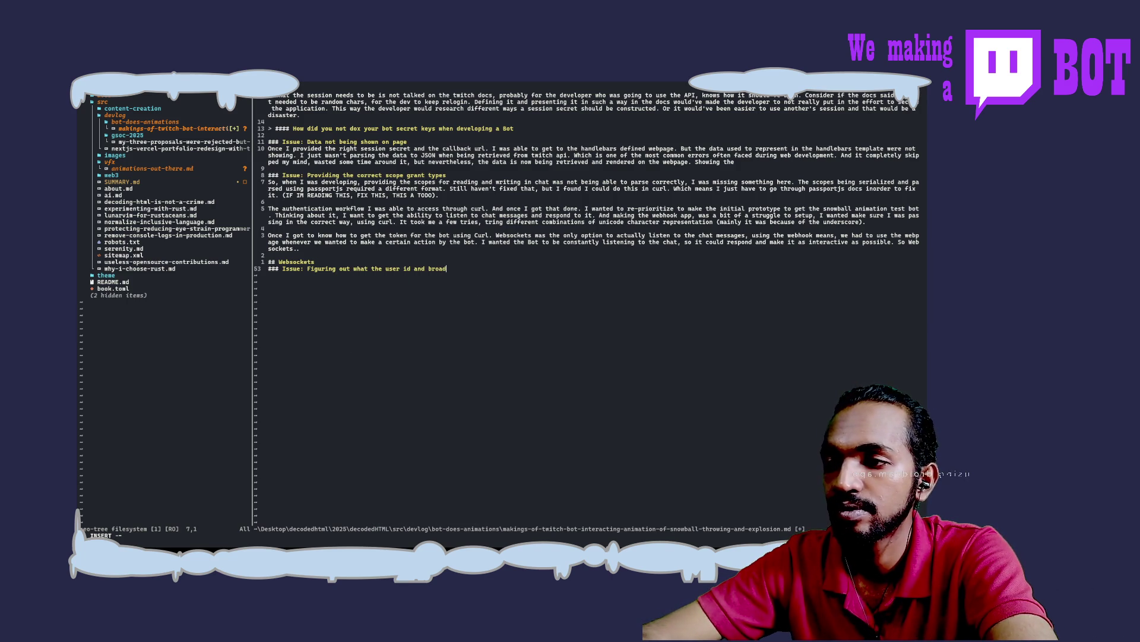
text(cas)
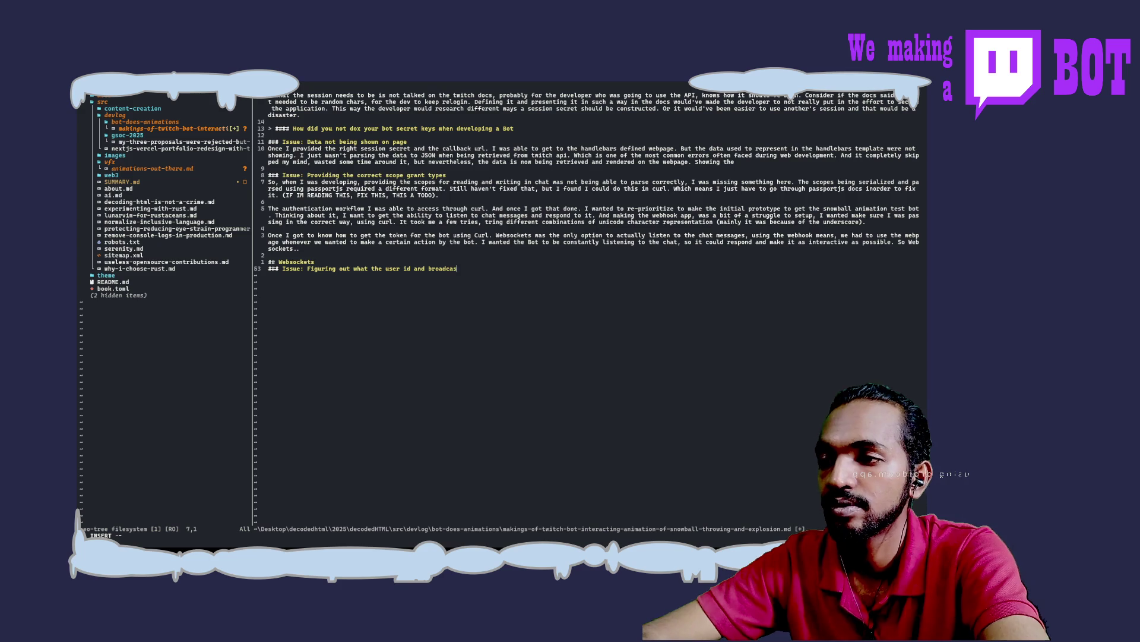
text(ter id)
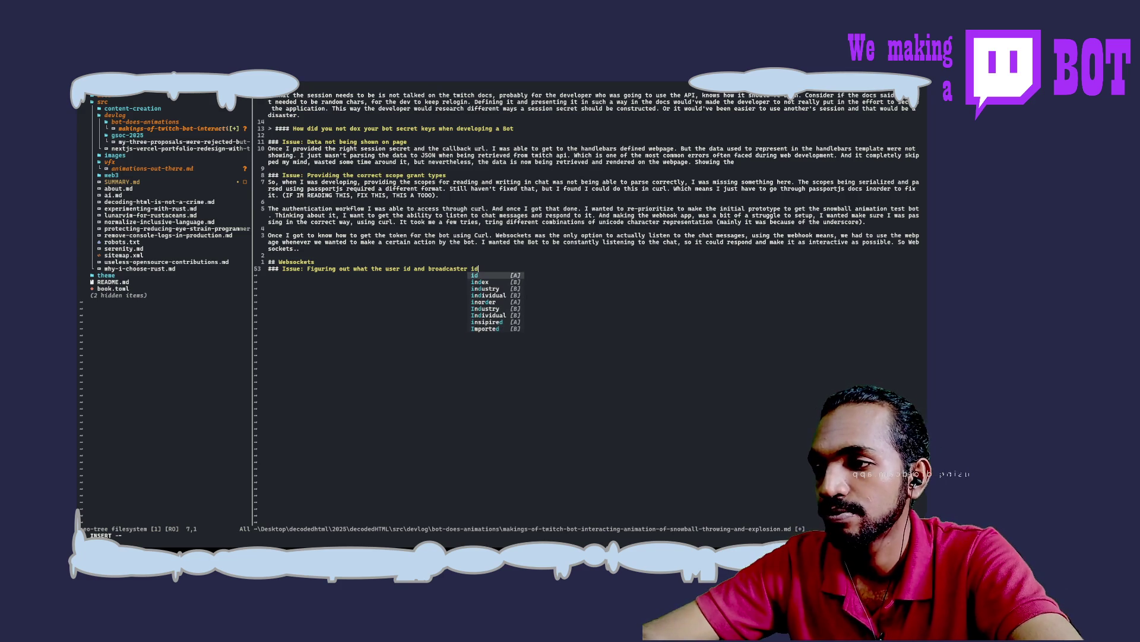
text( was)
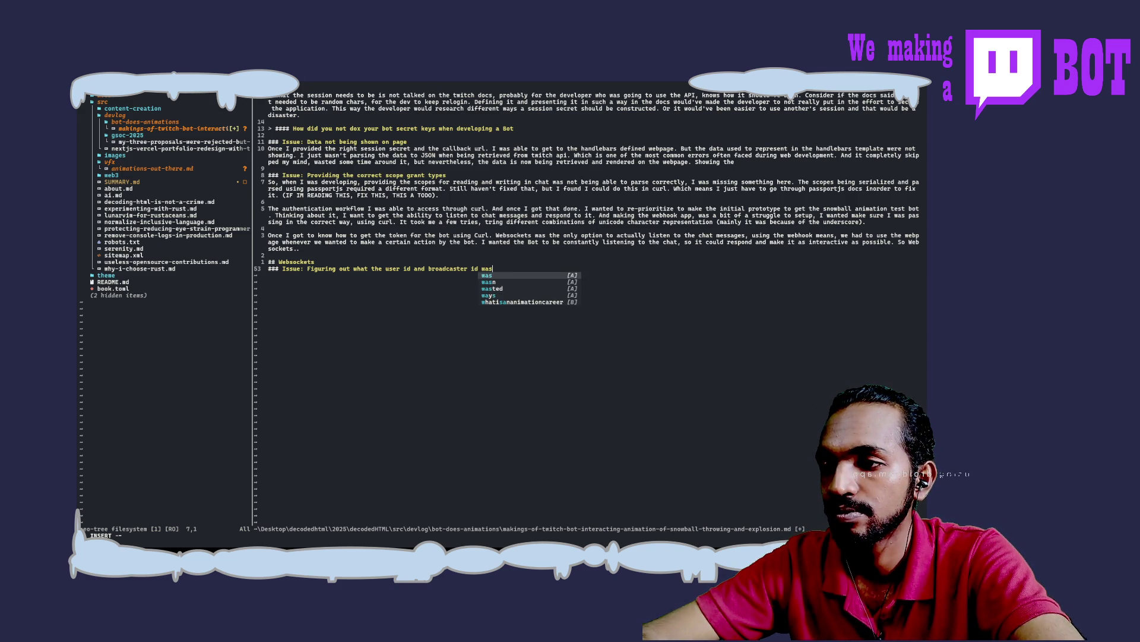
key(BackSpace)
key(BackSpace)
key(BackSpace)
text(req)
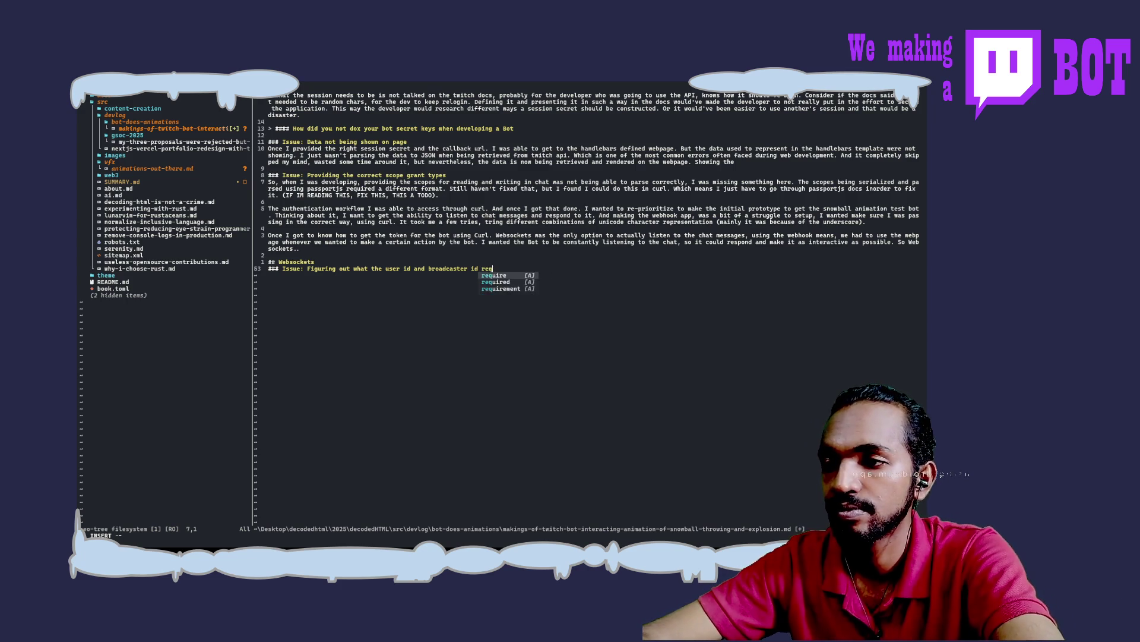
text(uired by the websocke)
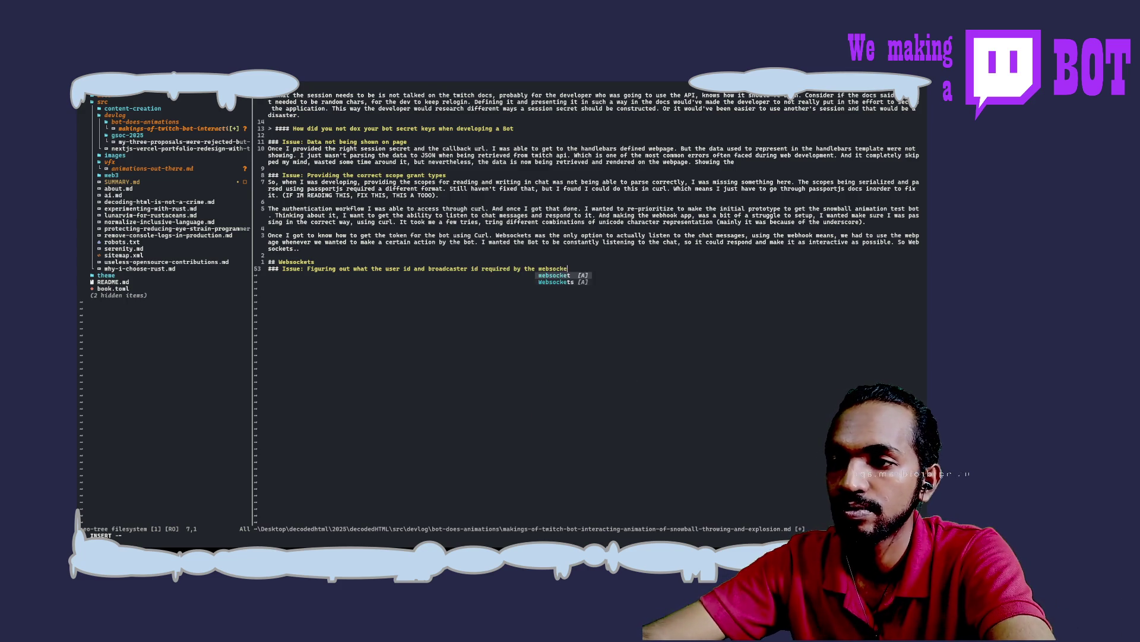
text(t connection)
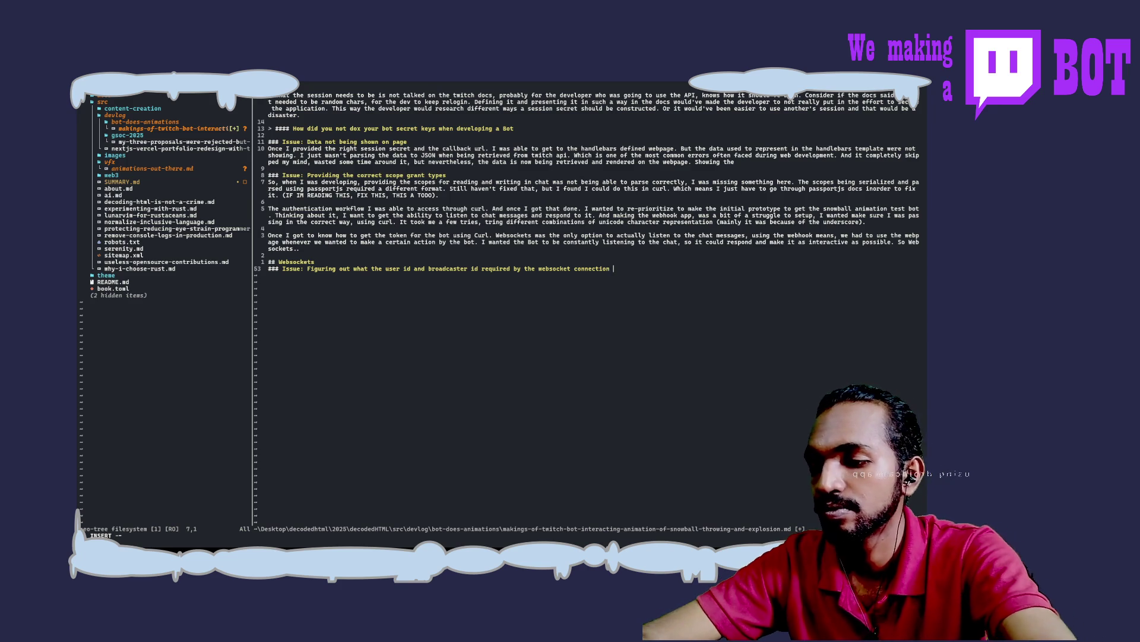
text( mas)
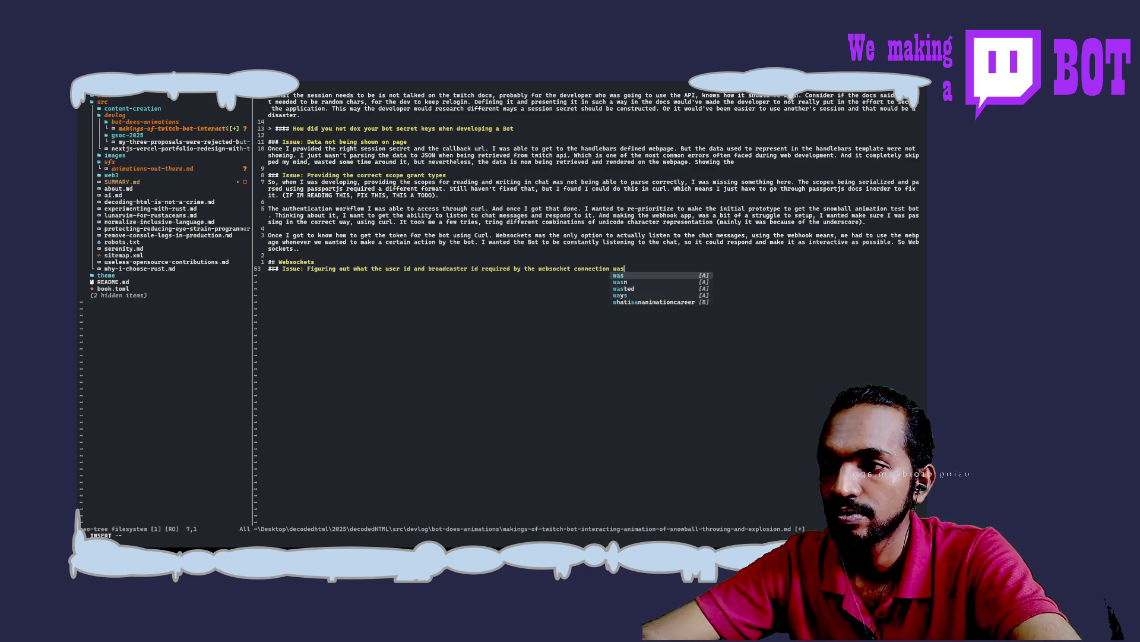
key(BackSpace)
key(ctrl+Left)
key(ctrl+Left)
key(ctrl+Left)
key(ctrl+Left)
key(ctrl+Left)
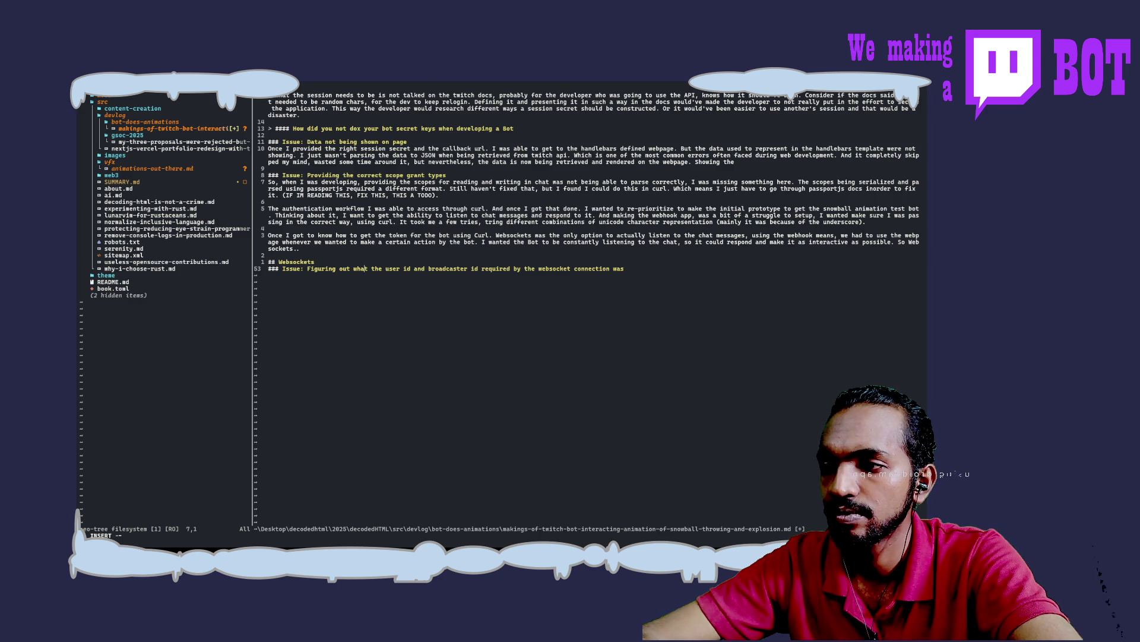
key(ctrl+BackSpace)
key(ctrl+BackSpace)
key(ctrl+BackSpace)
Step: Remove the leftover space so the heading begins 'Issue: the user id and broadcaster id'
key(BackSpace)
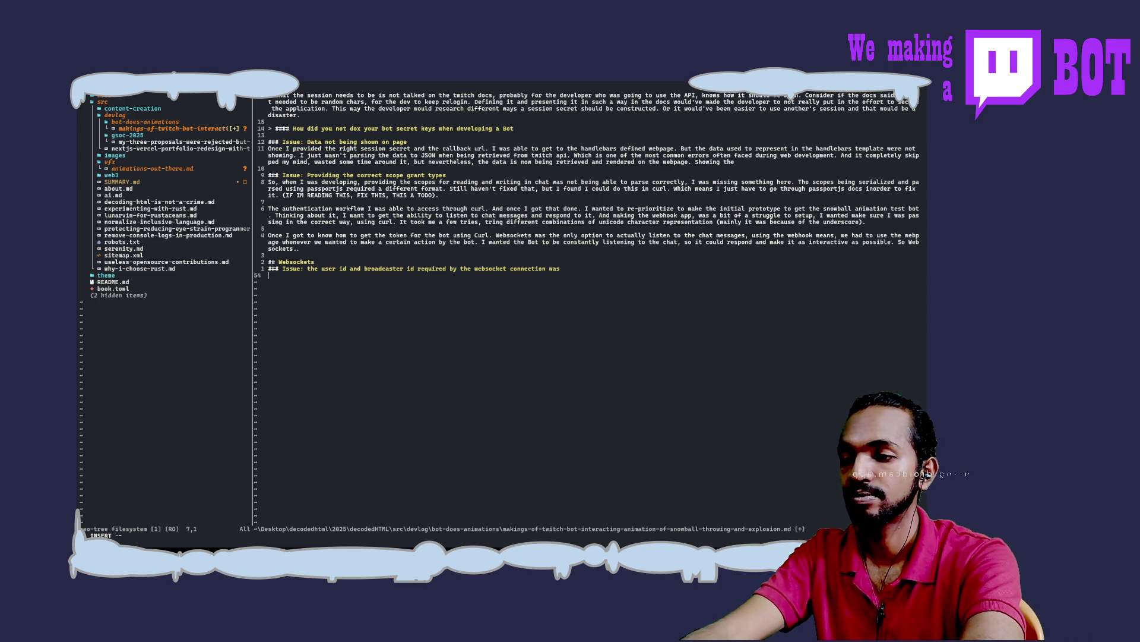
text(The code for the websocke)
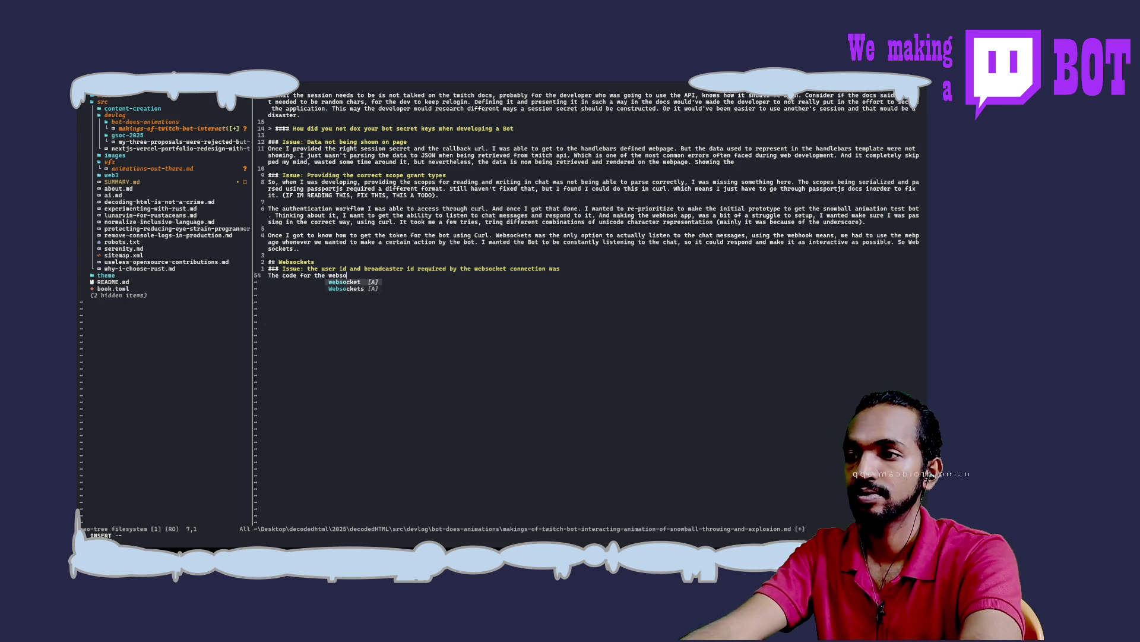
text(t chat )
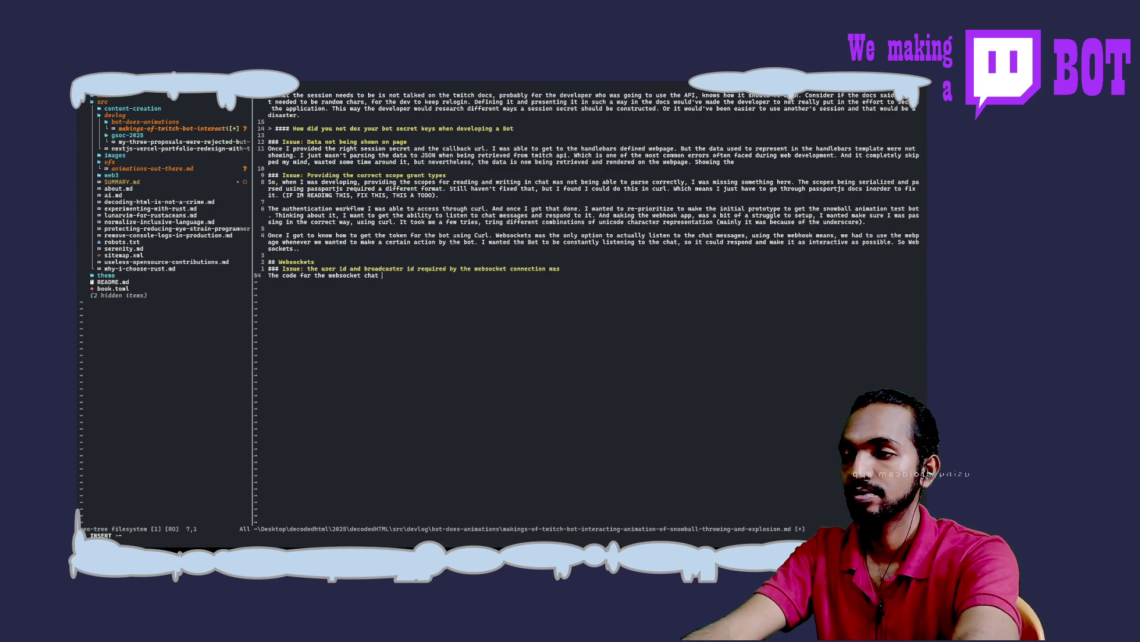
text(bot was taken from the examples by Twitch )
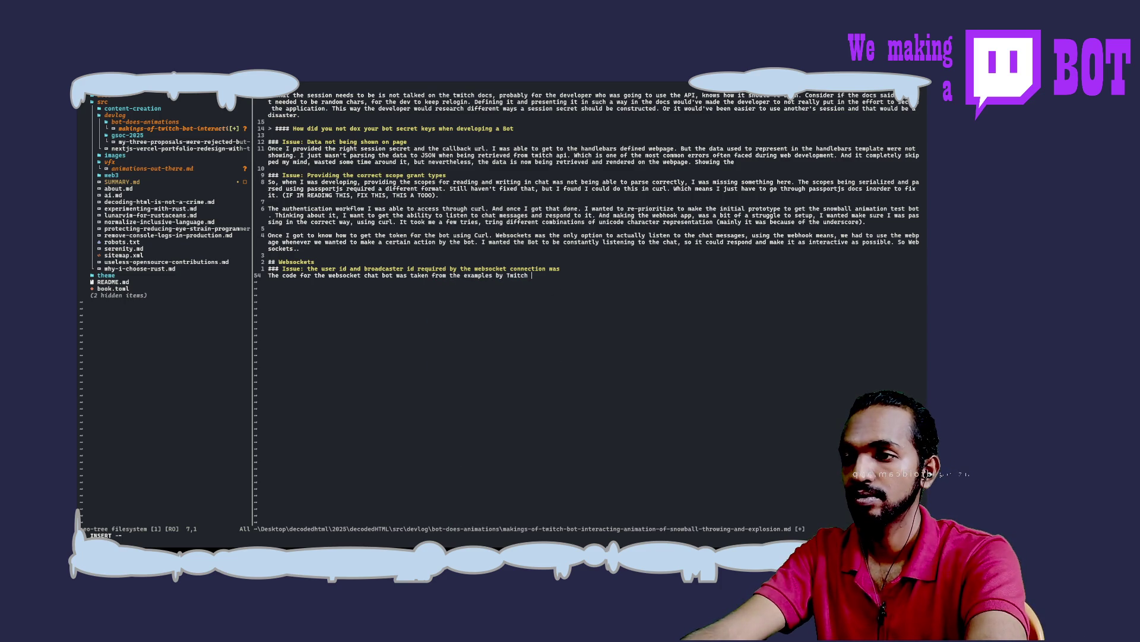
text(docs. )
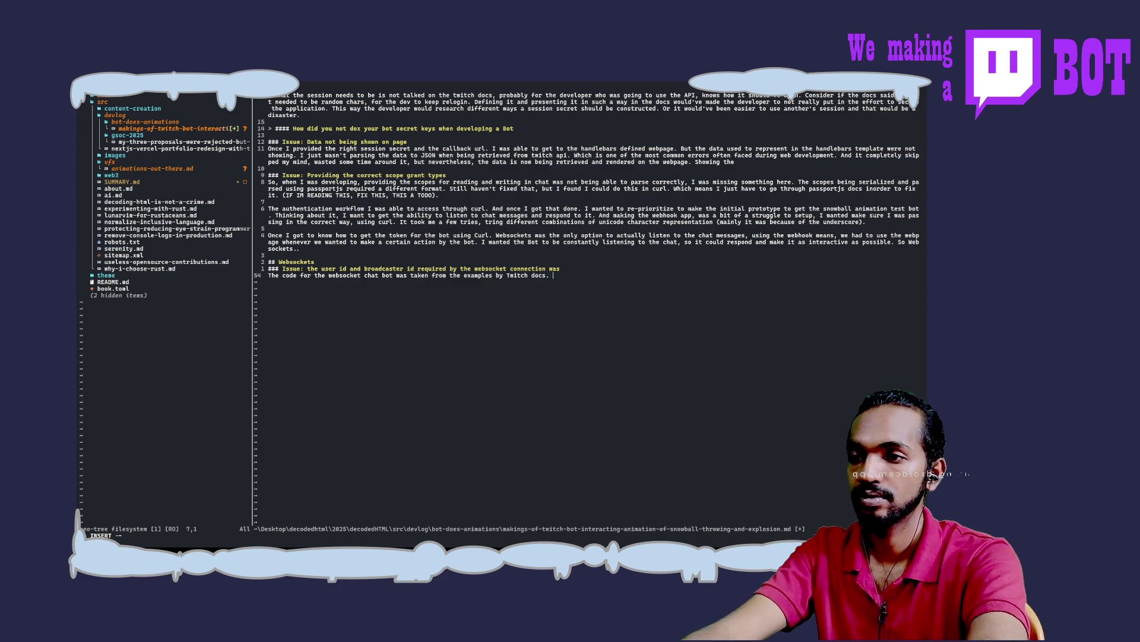
text(We w)
Step: Write the paragraph crediting the Twitch docs examples for the websocket chat bot code, cleaning up typos and the stray <C-F12> text
key(BackSpace)
key(BackSpace)
key(BackSpace)
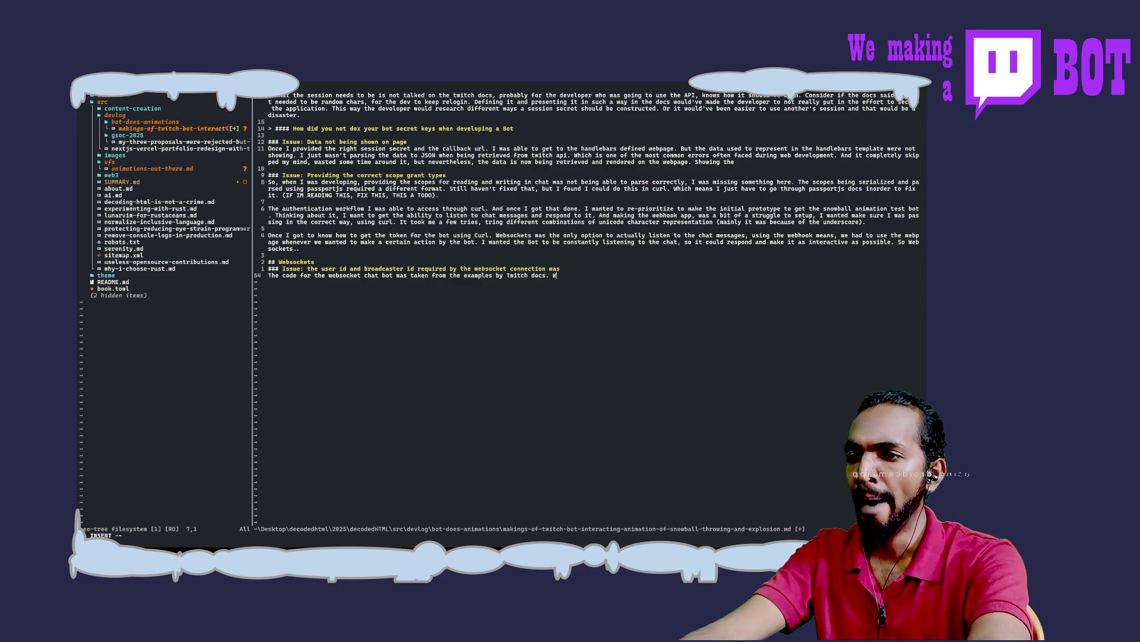
text(we wanted)
key(BackSpace)
key(BackSpace)
key(BackSpace)
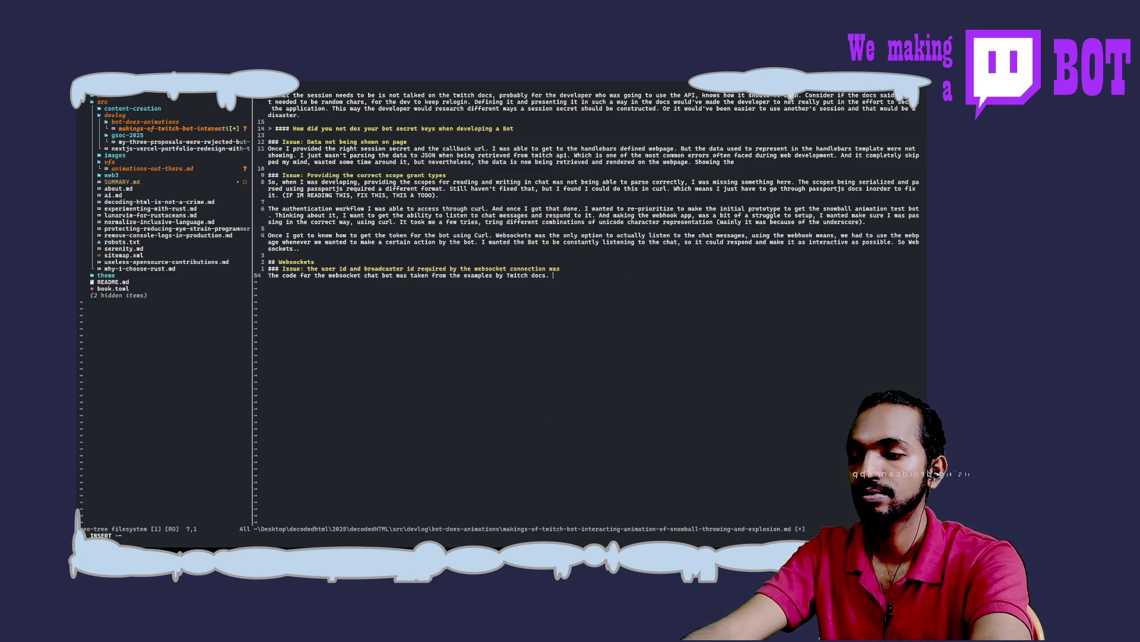
text(Autheti)
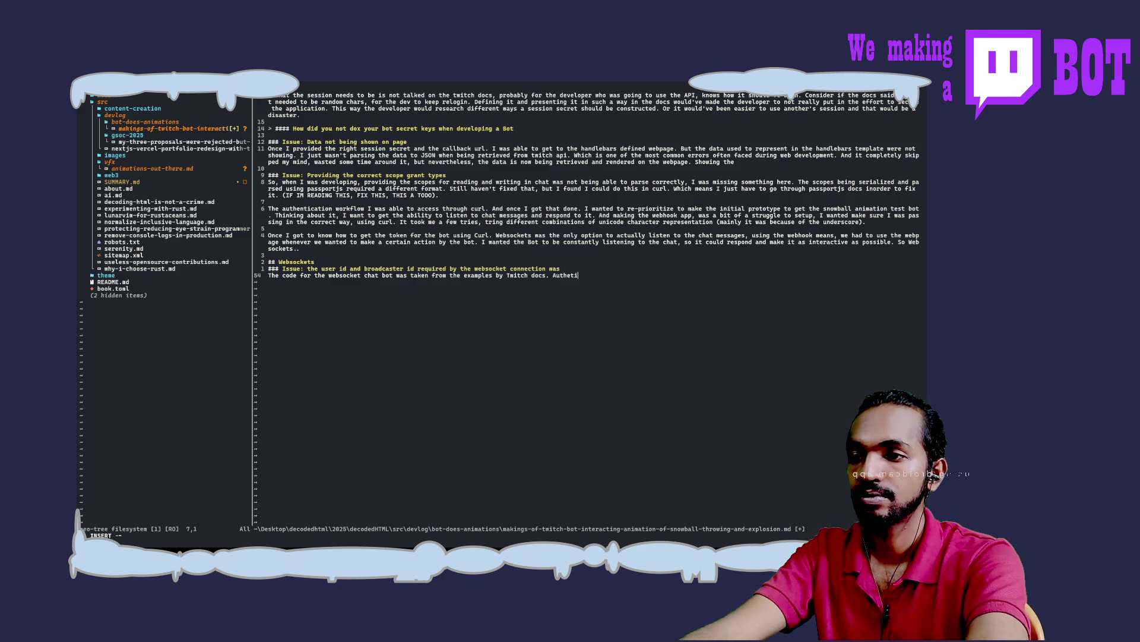
key(BackSpace)
key(BackSpace)
text(nticating the)
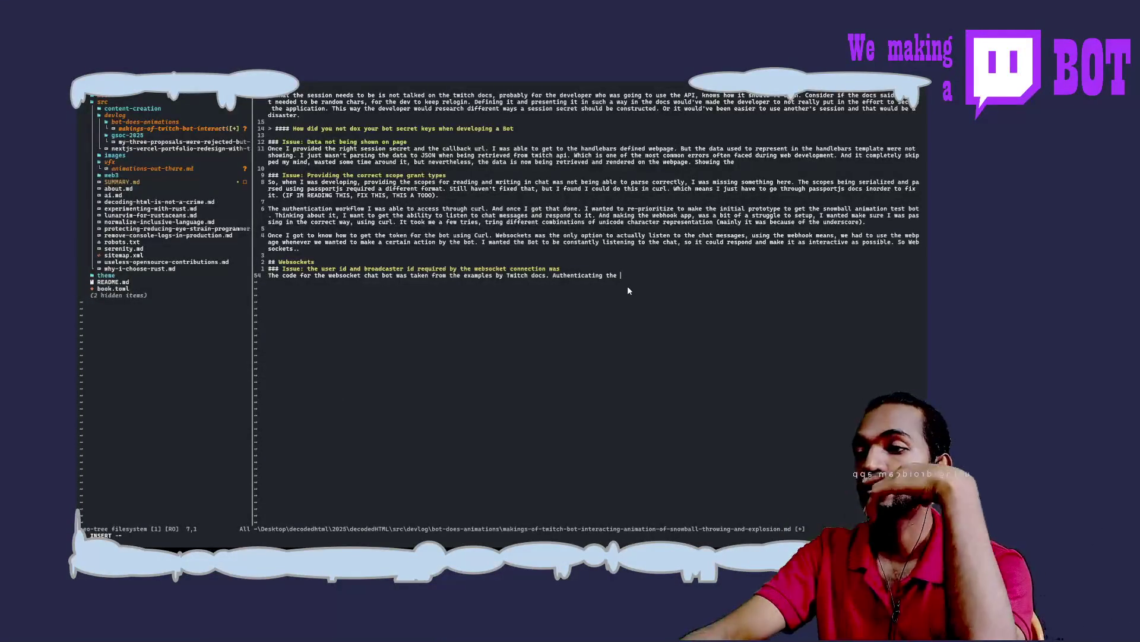
key(ctrl+F12)
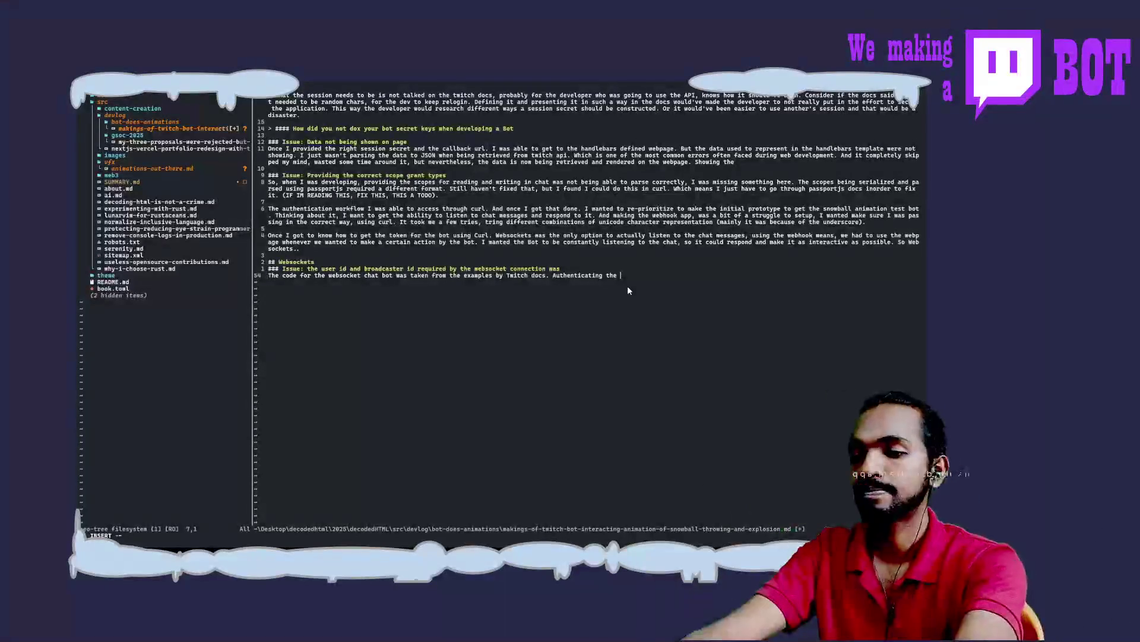
key(BackSpace)
key(BackSpace)
key(BackSpace)
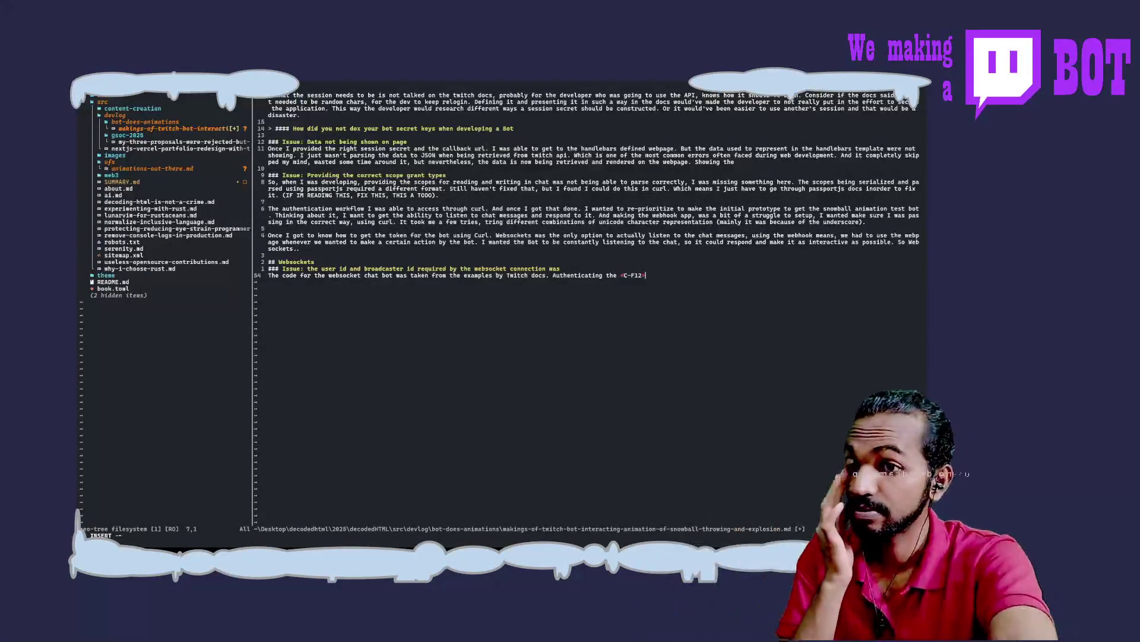
key(BackSpace)
key(BackSpace)
key(BackSpace)
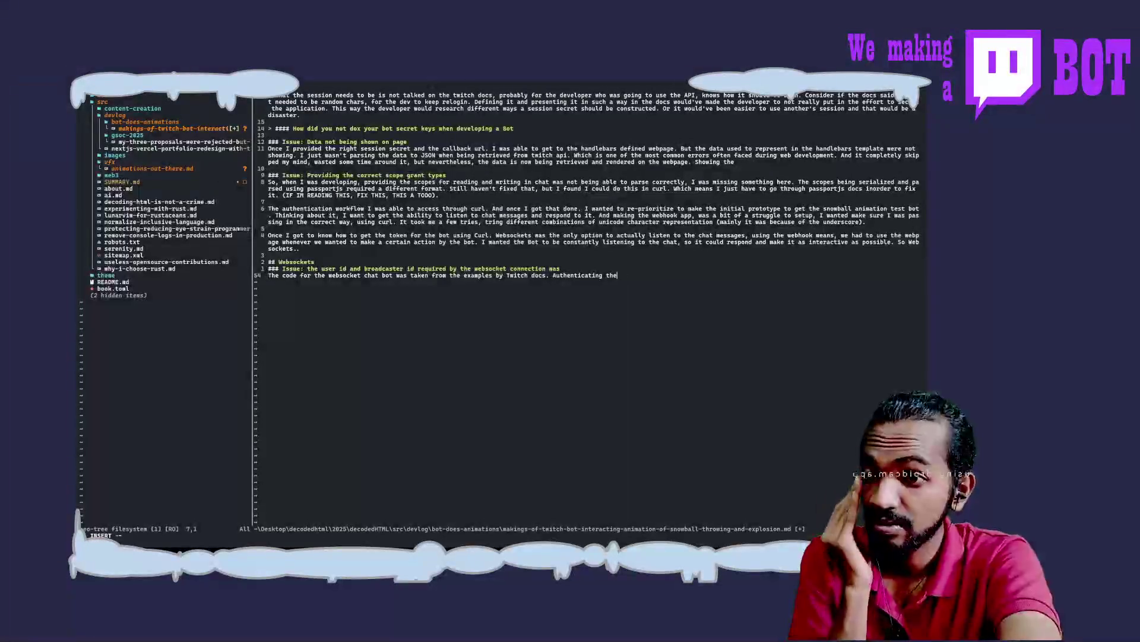
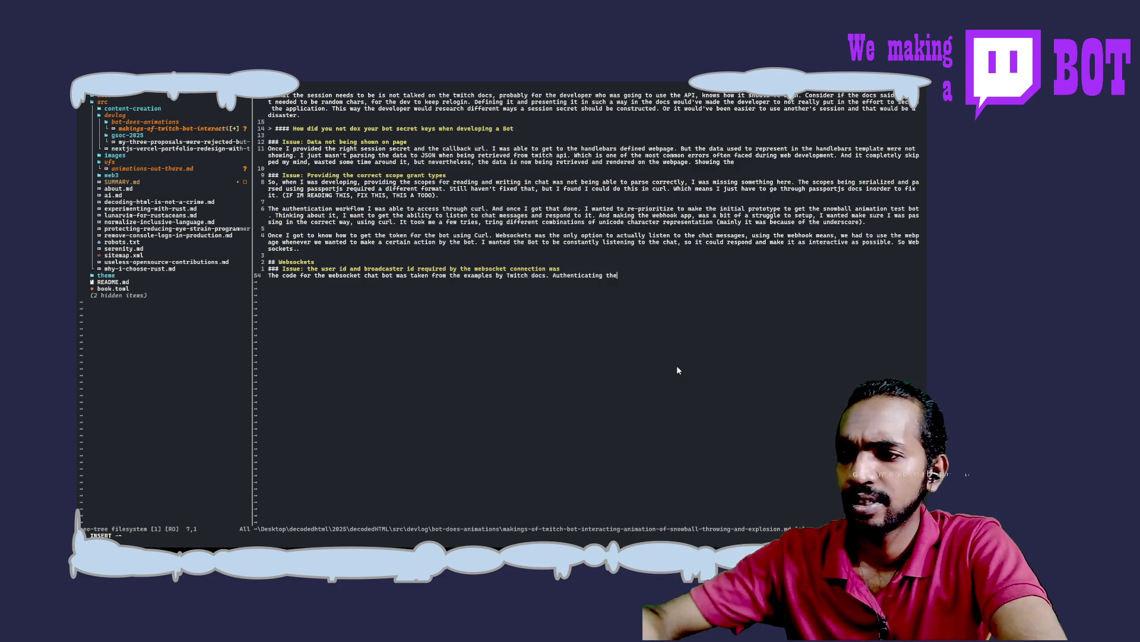
Step: Remove the stray Ctrl+F12 key text from the end of the websocket connection heading
key(ctrl+F12)
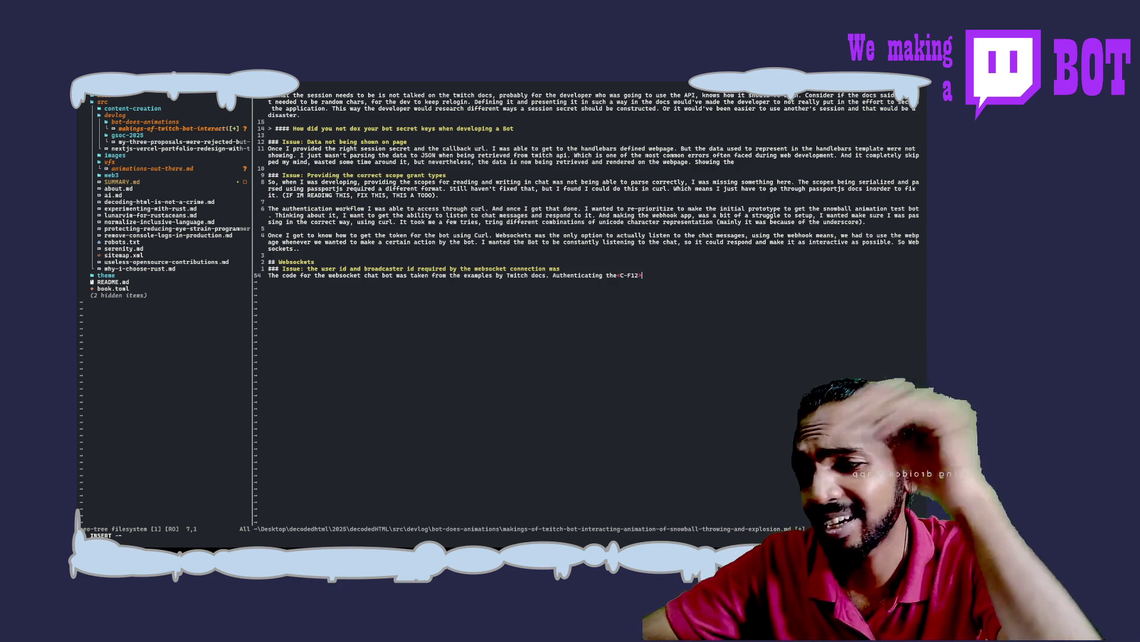
key(BackSpace)
key(BackSpace)
key(BackSpace)
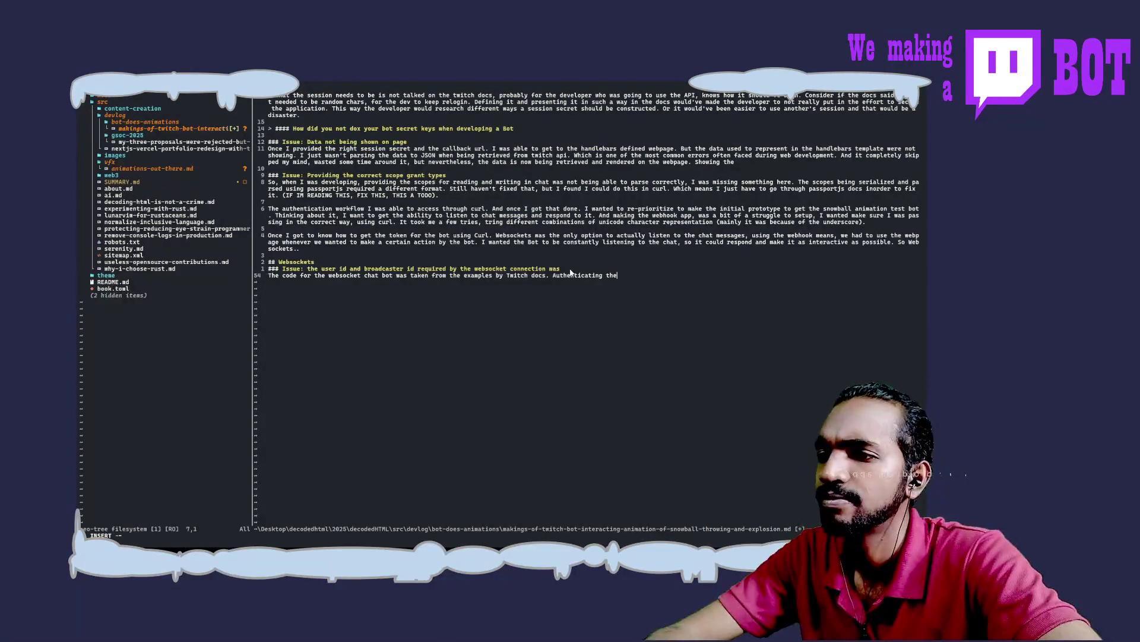
key(ctrl+F12)
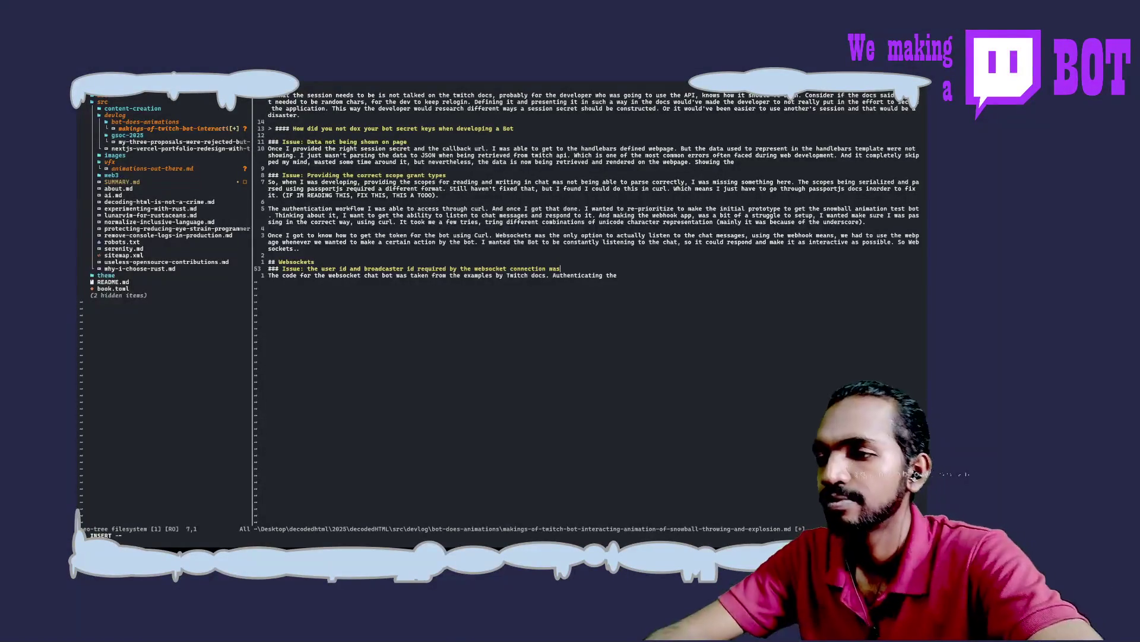
key(BackSpace)
key(BackSpace)
key(BackSpace)
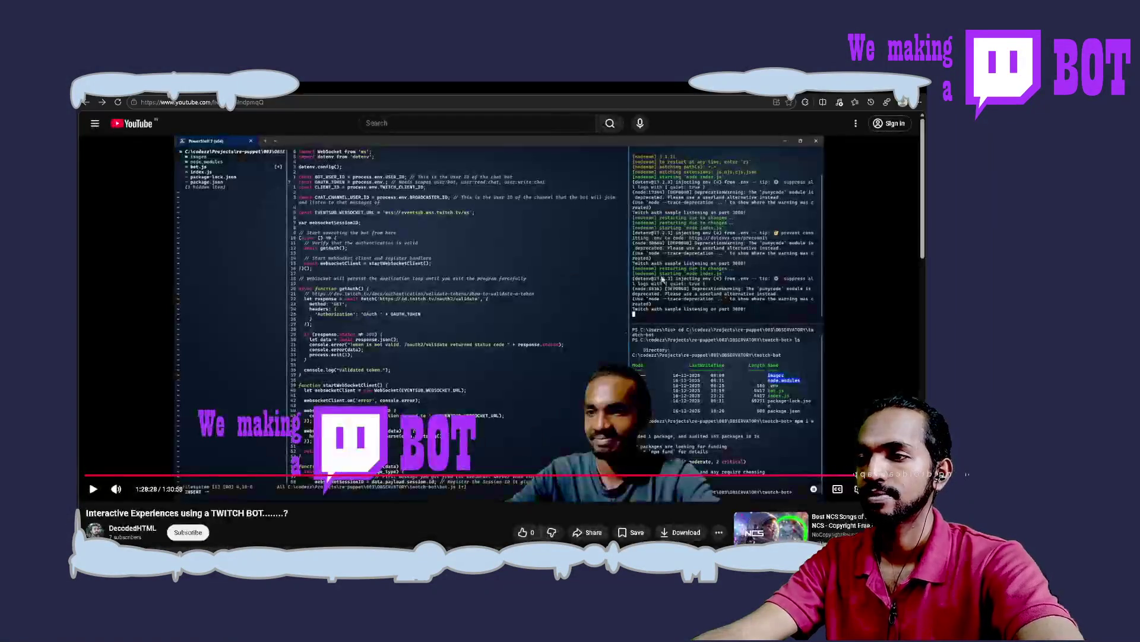
Step: Seek the stream recording back from 1:28 to about 42:35 where the authentication code is shown
click(641, 480)
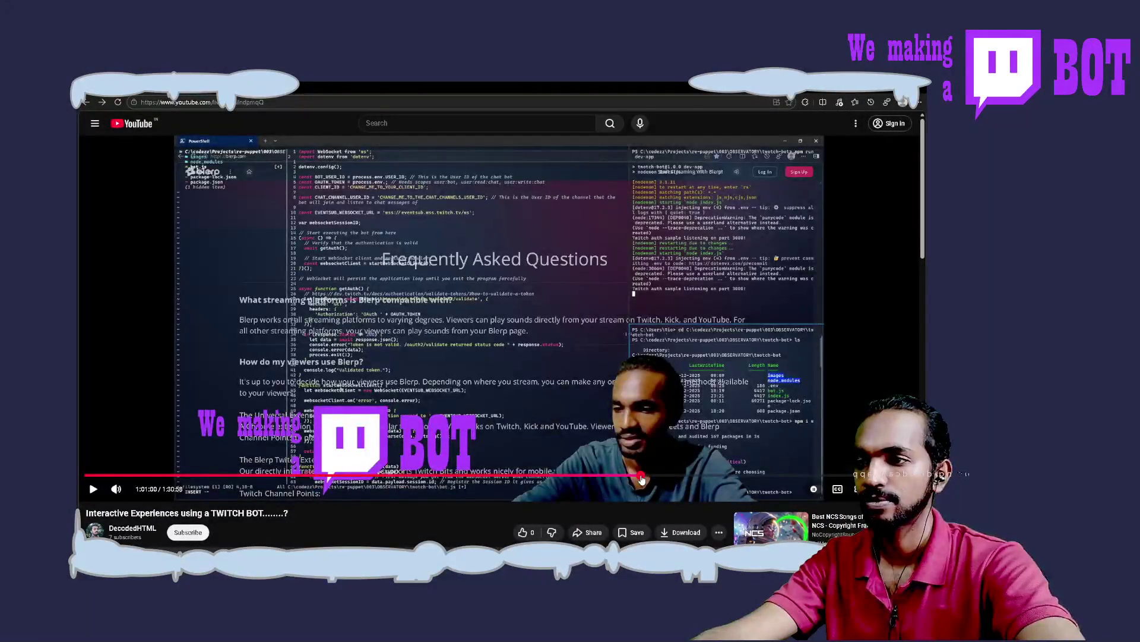
click(606, 480)
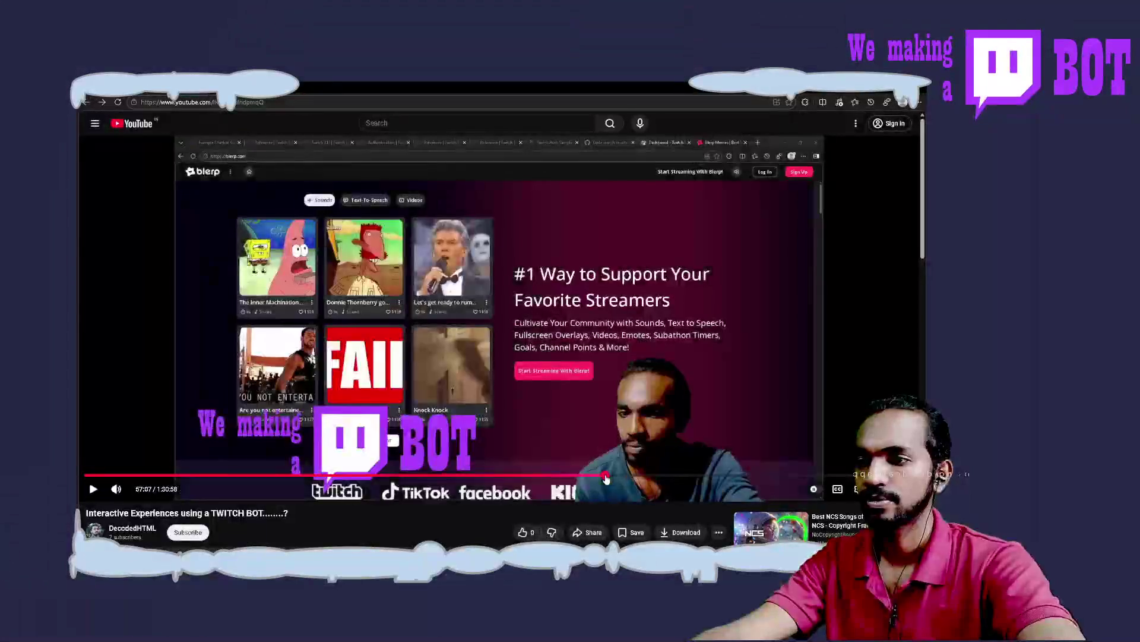
click(553, 479)
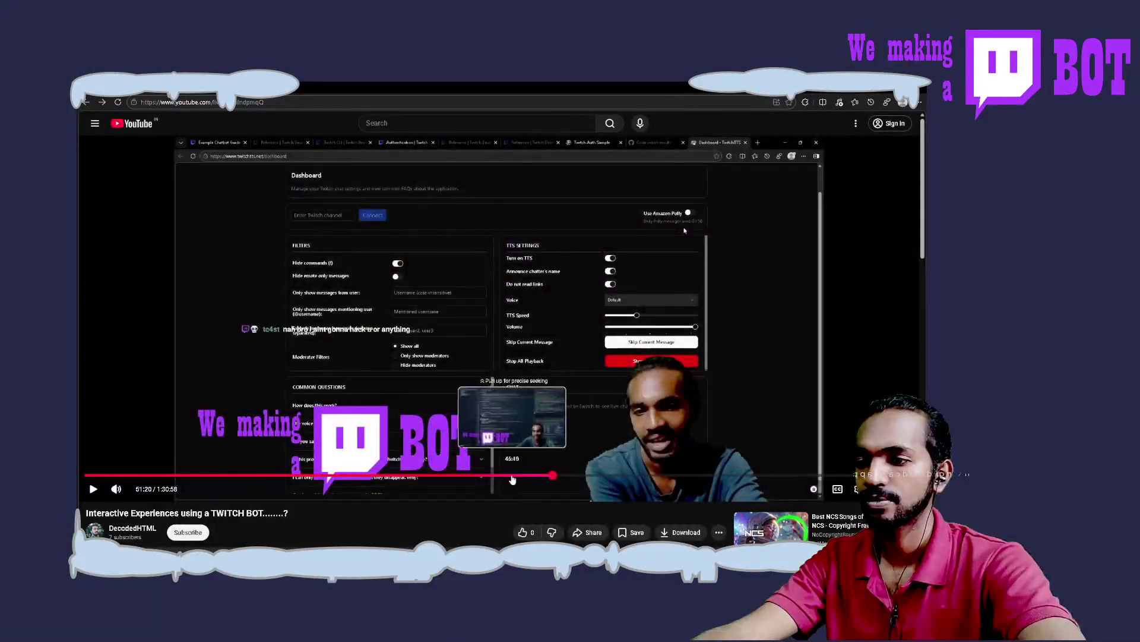
click(513, 479)
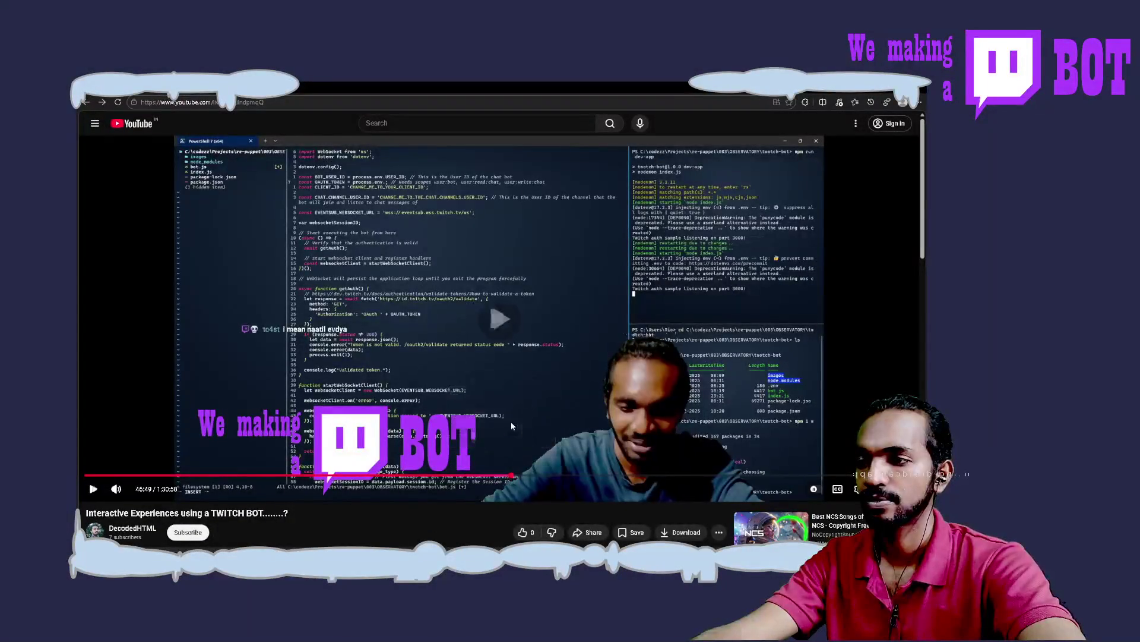
key(space)
click(491, 480)
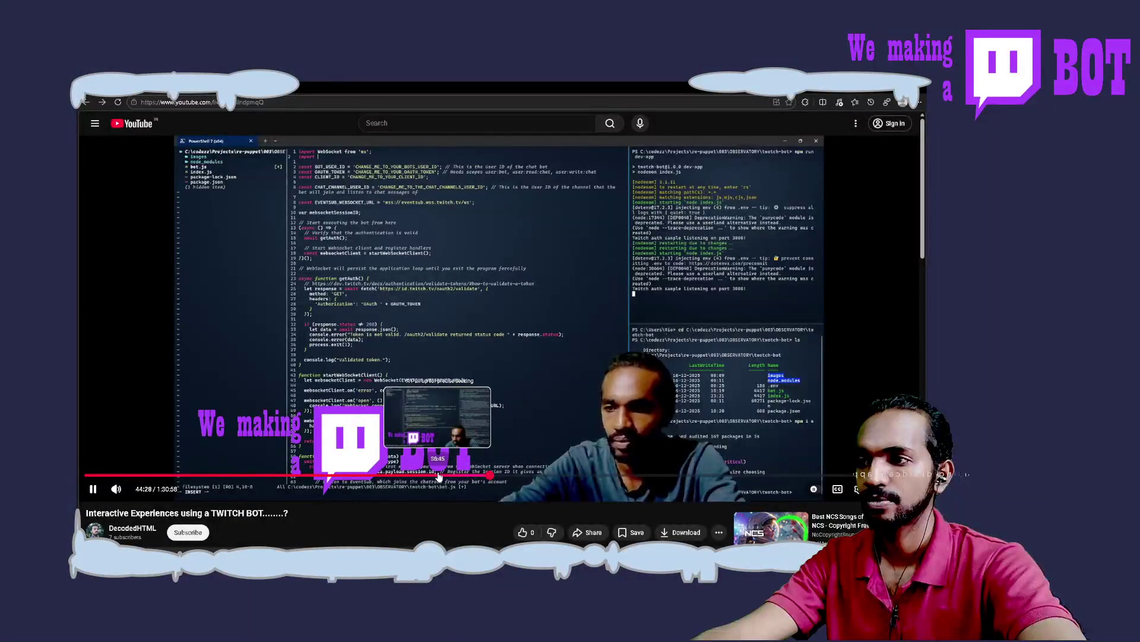
click(468, 476)
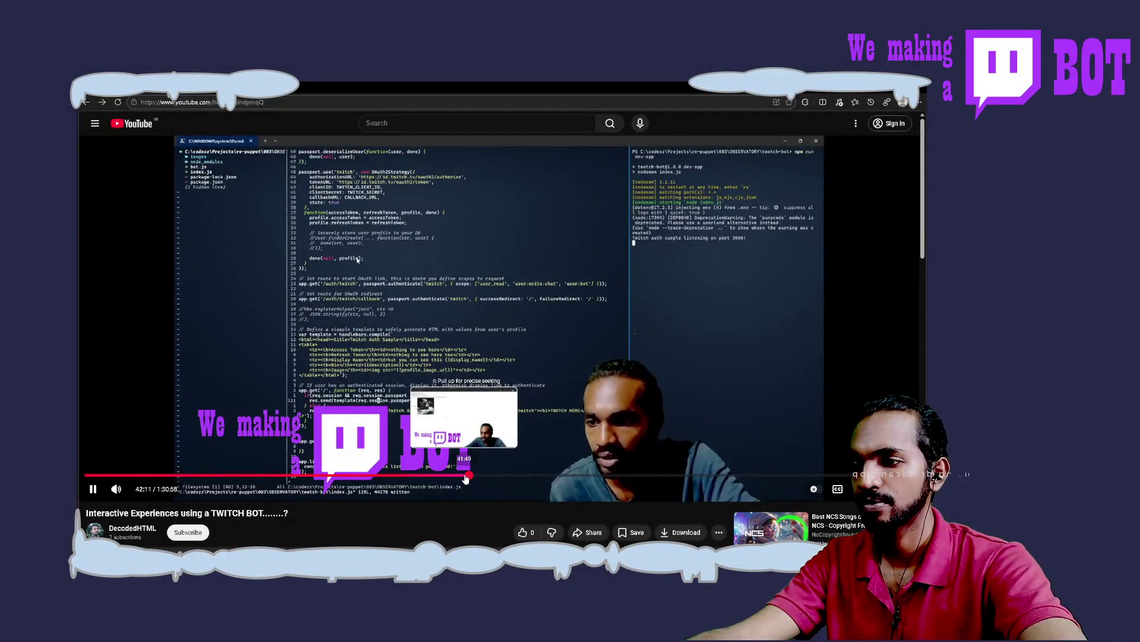
drag(465, 478, 473, 479)
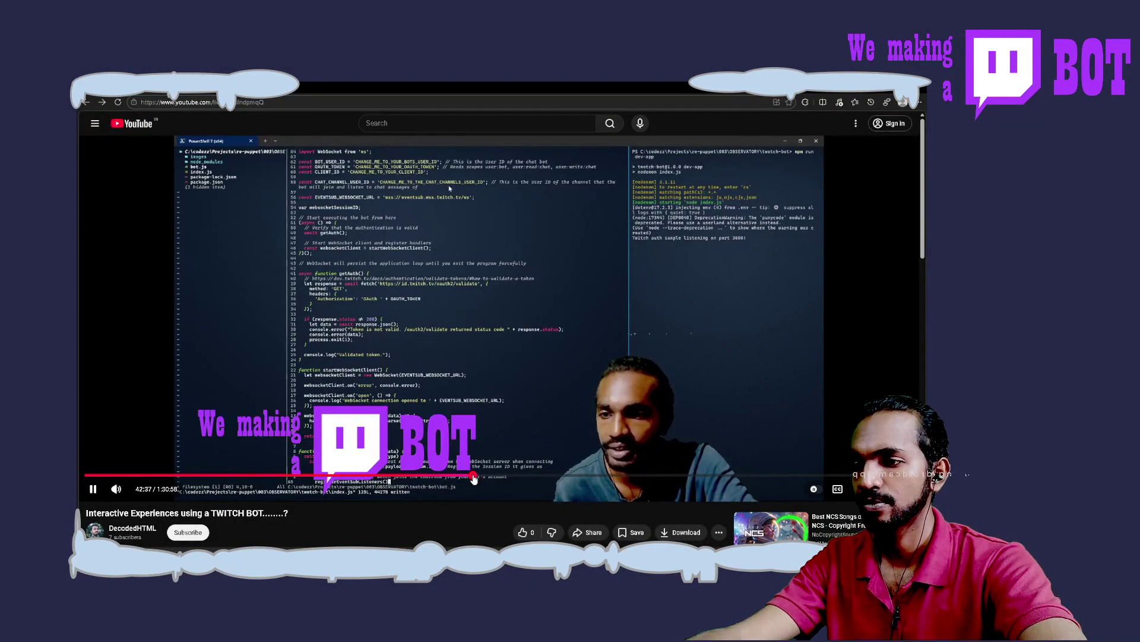
Step: Scrub the replay back through 39 and 23 minutes to near its beginning
click(471, 478)
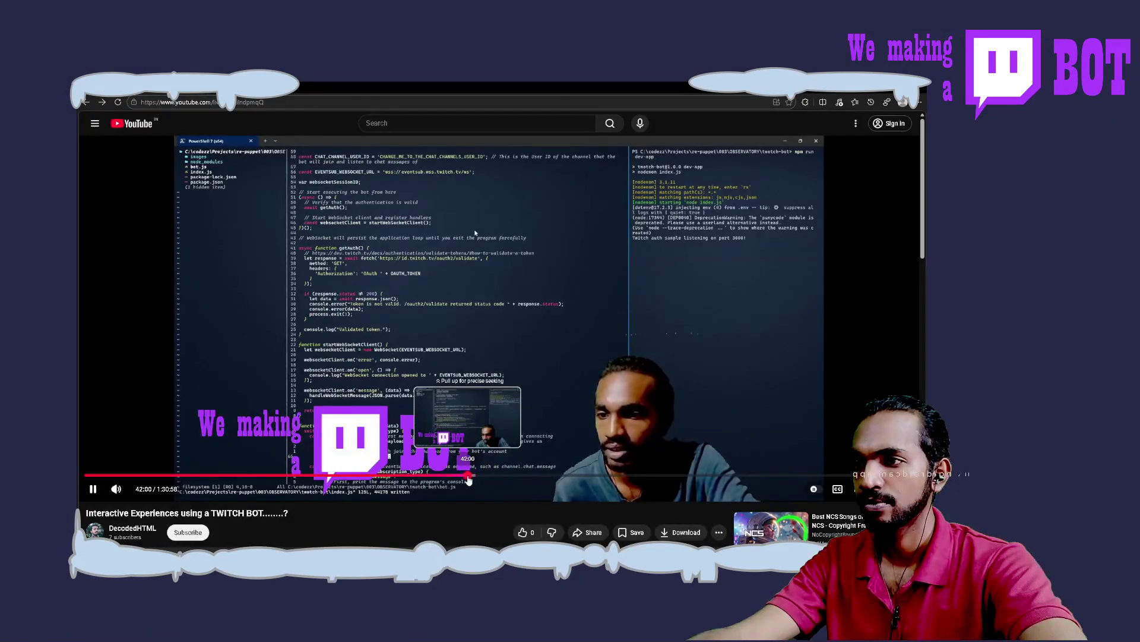
click(469, 479)
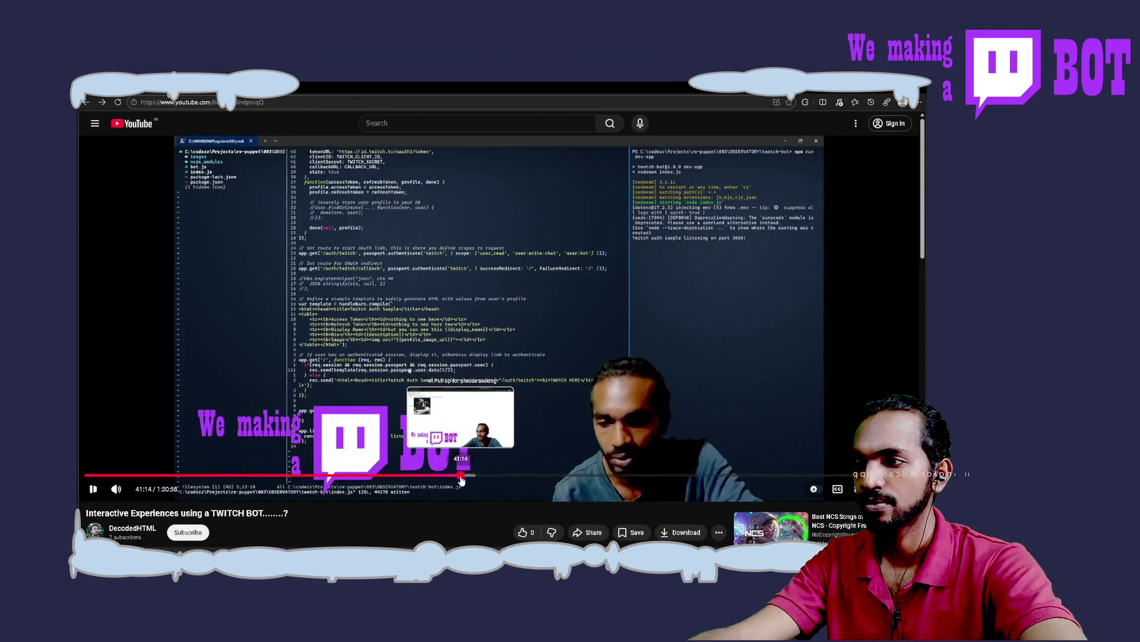
click(462, 480)
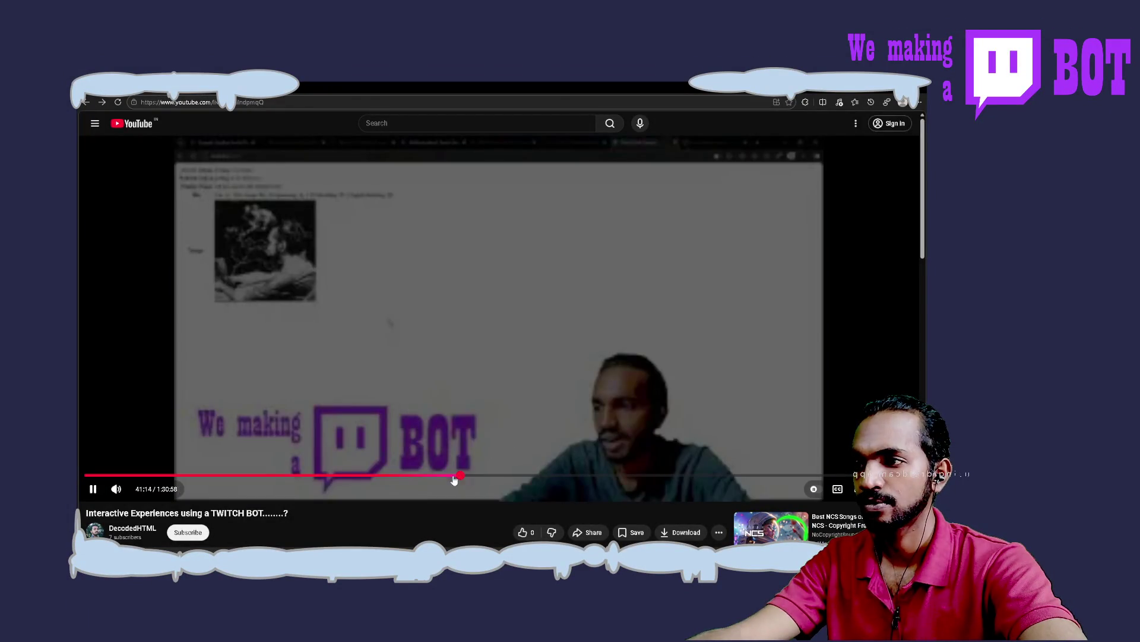
click(445, 479)
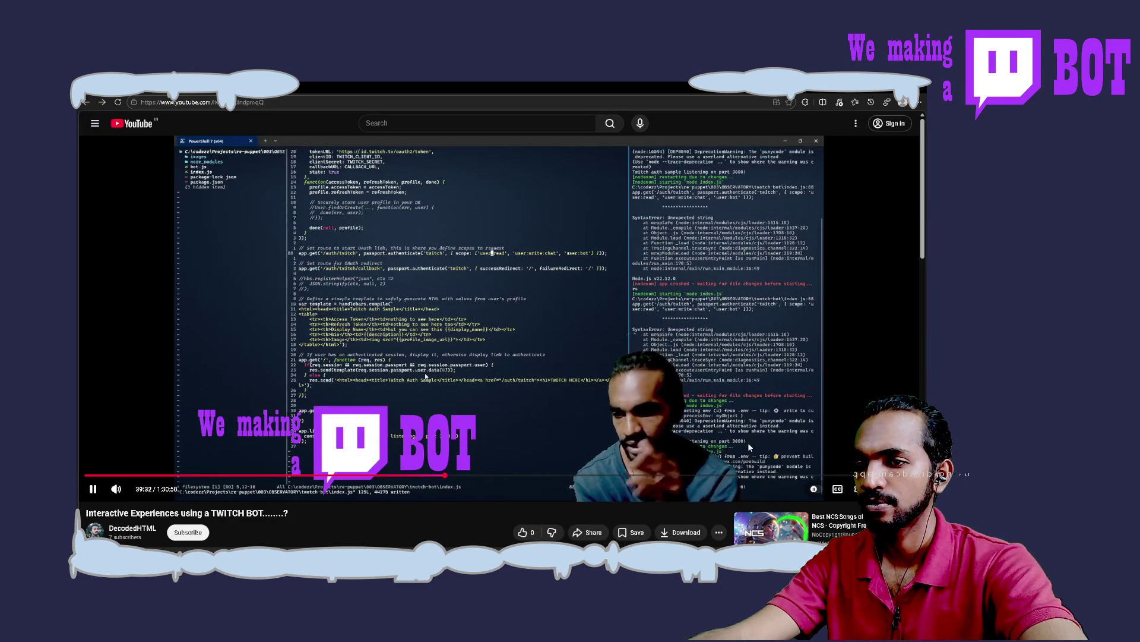
drag(471, 468, 405, 477)
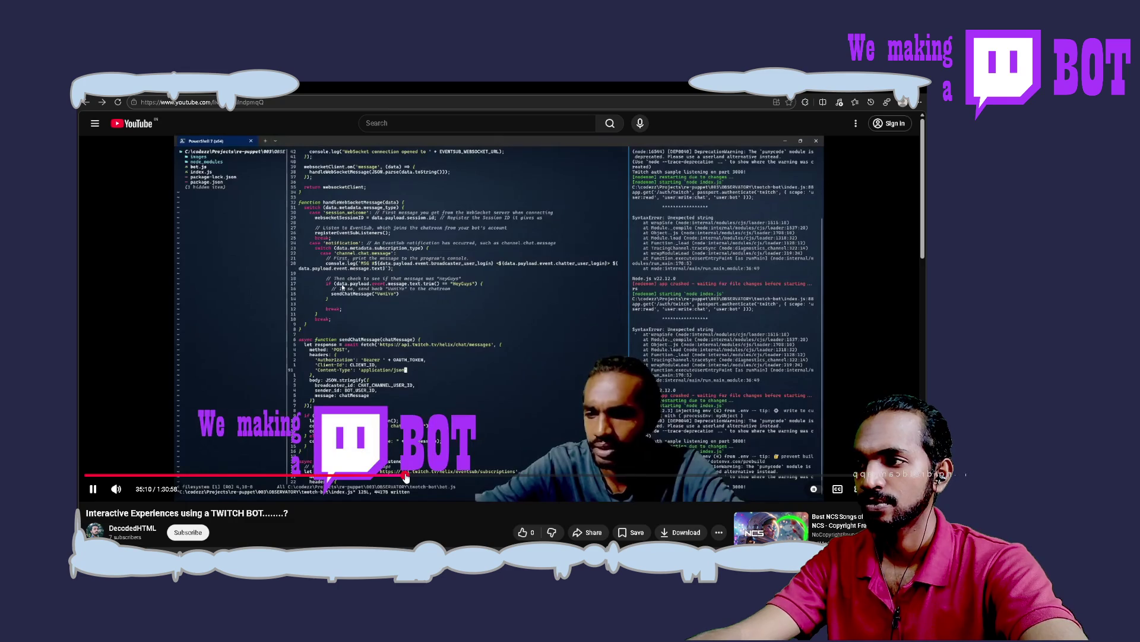
click(300, 476)
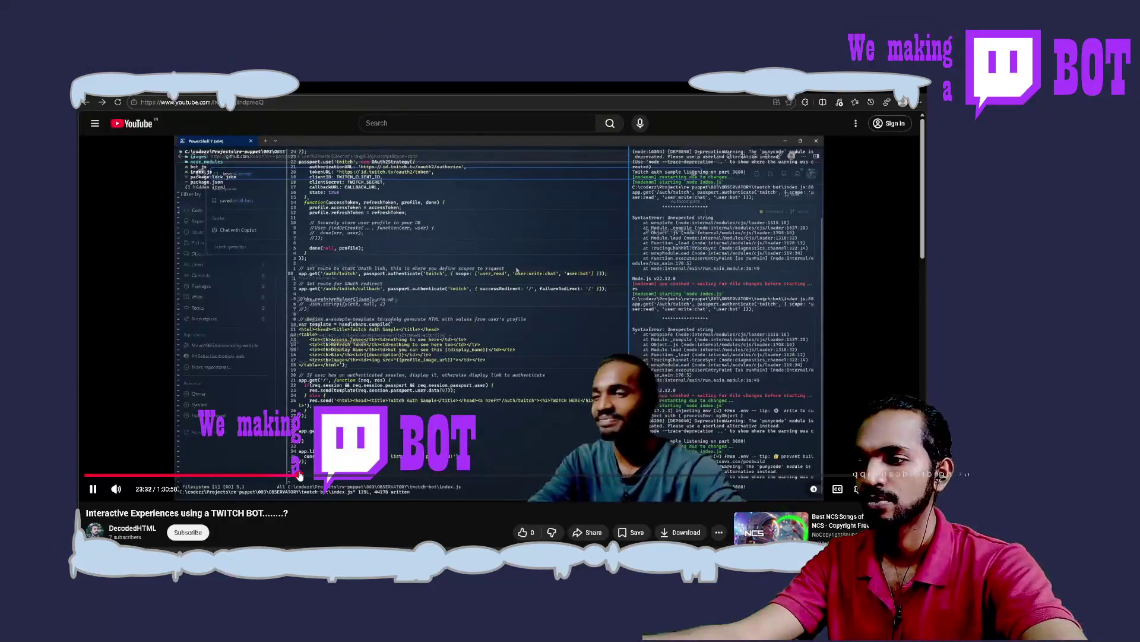
mouse_move(330, 471)
mouse_down()
mouse_move(363, 478)
mouse_move(201, 476)
mouse_up()
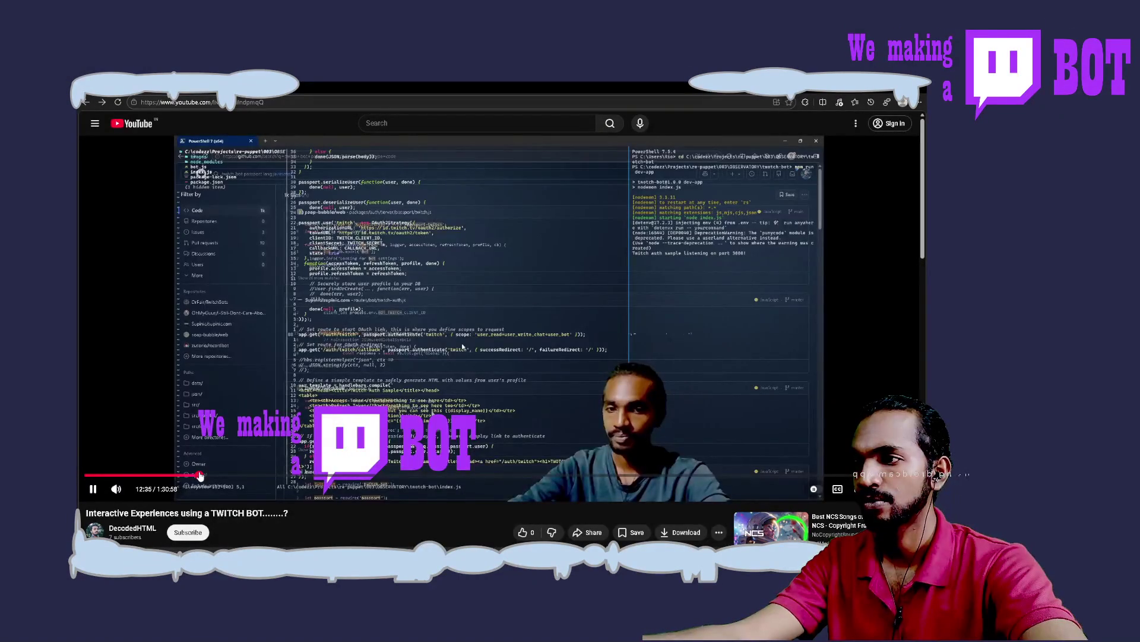
drag(127, 477, 112, 479)
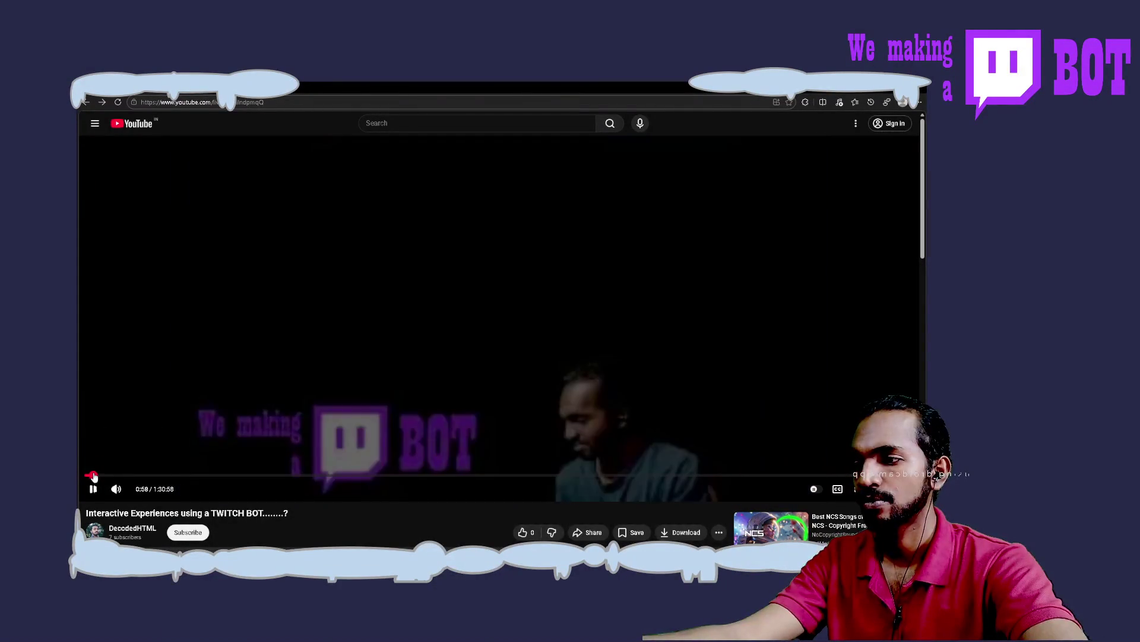
Step: Pause around 6:40, then jump to just past the one-hour mark and resume playback
click(144, 476)
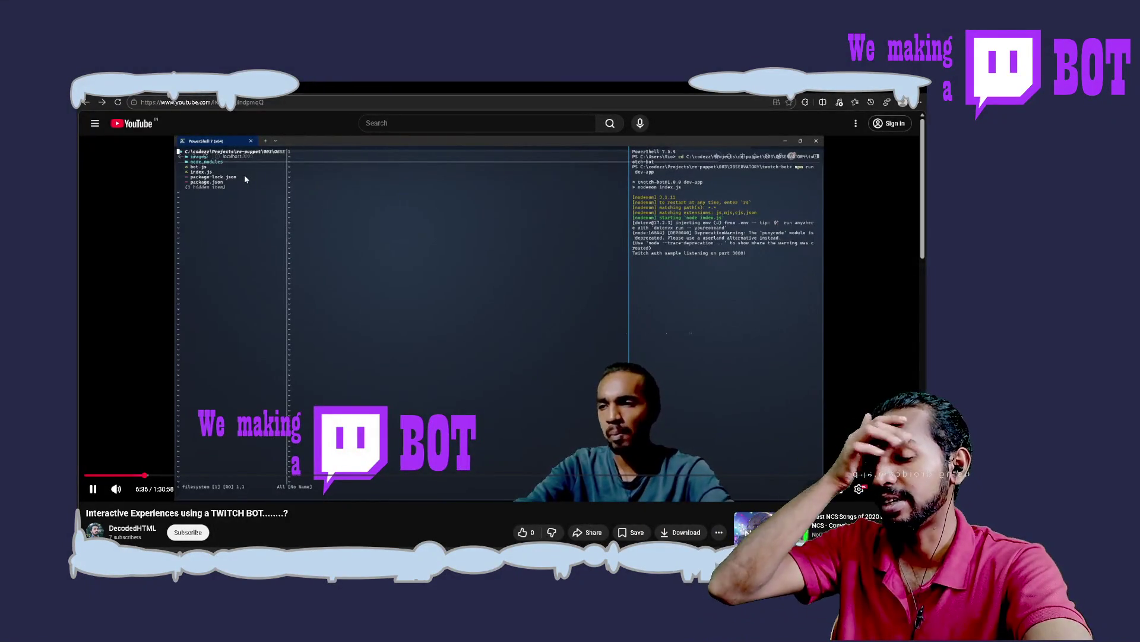
click(323, 189)
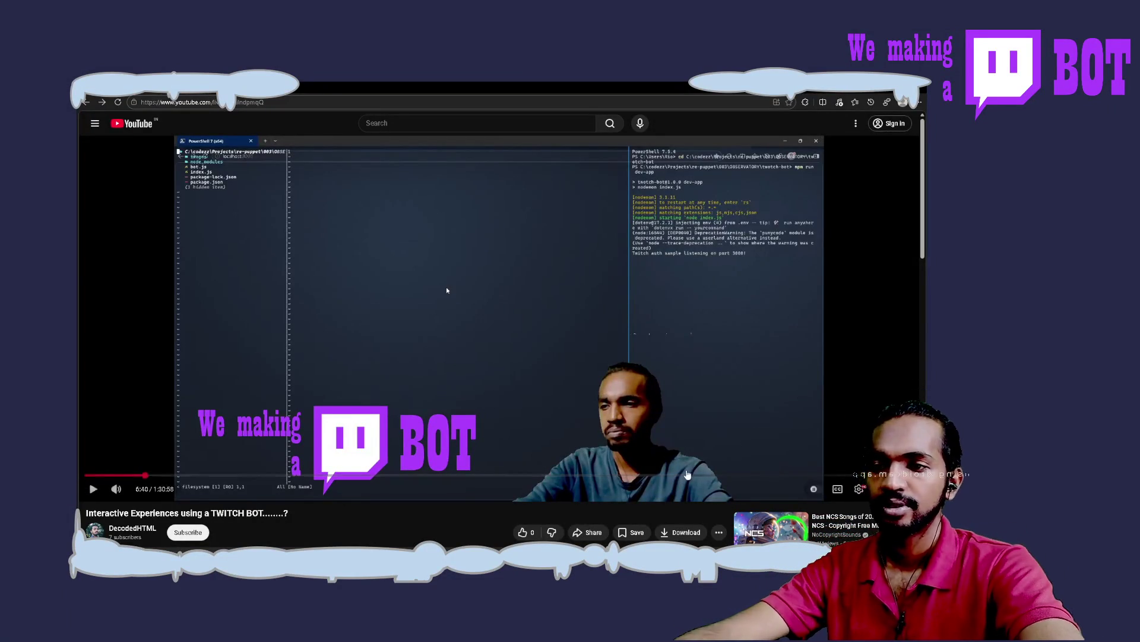
click(686, 475)
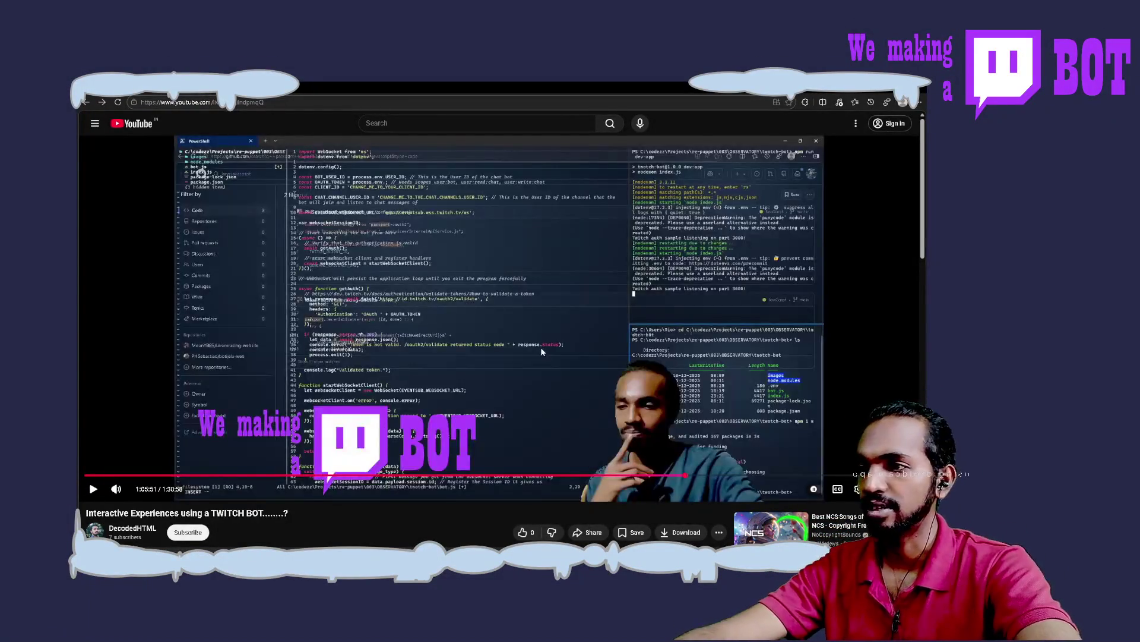
click(541, 347)
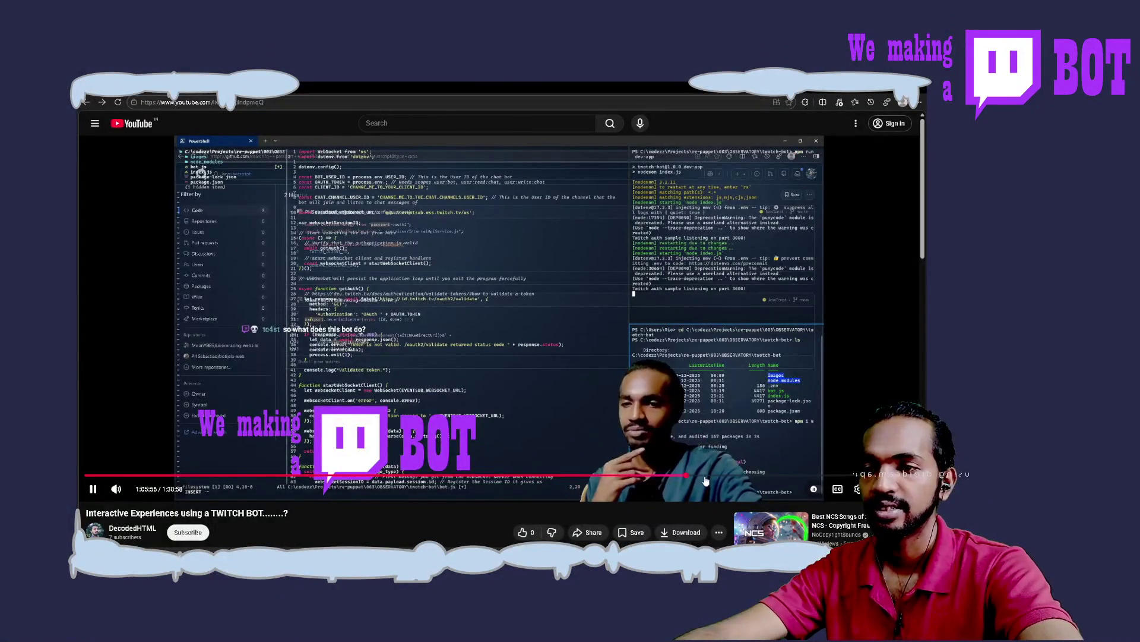
scroll(474, 294, down, 1)
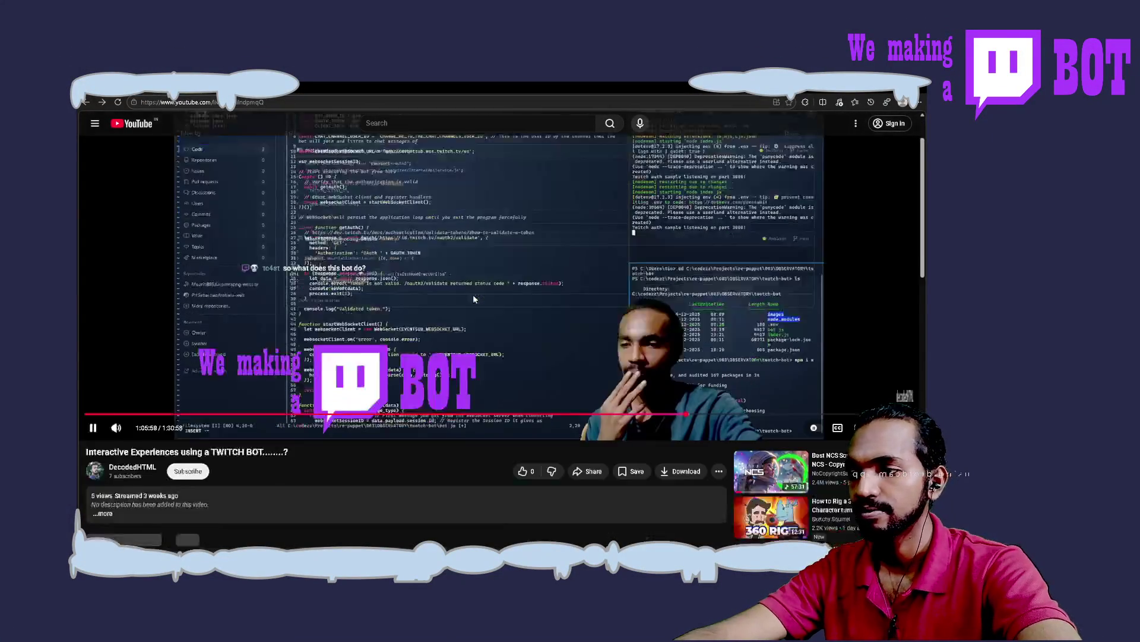
scroll(473, 294, down, 1)
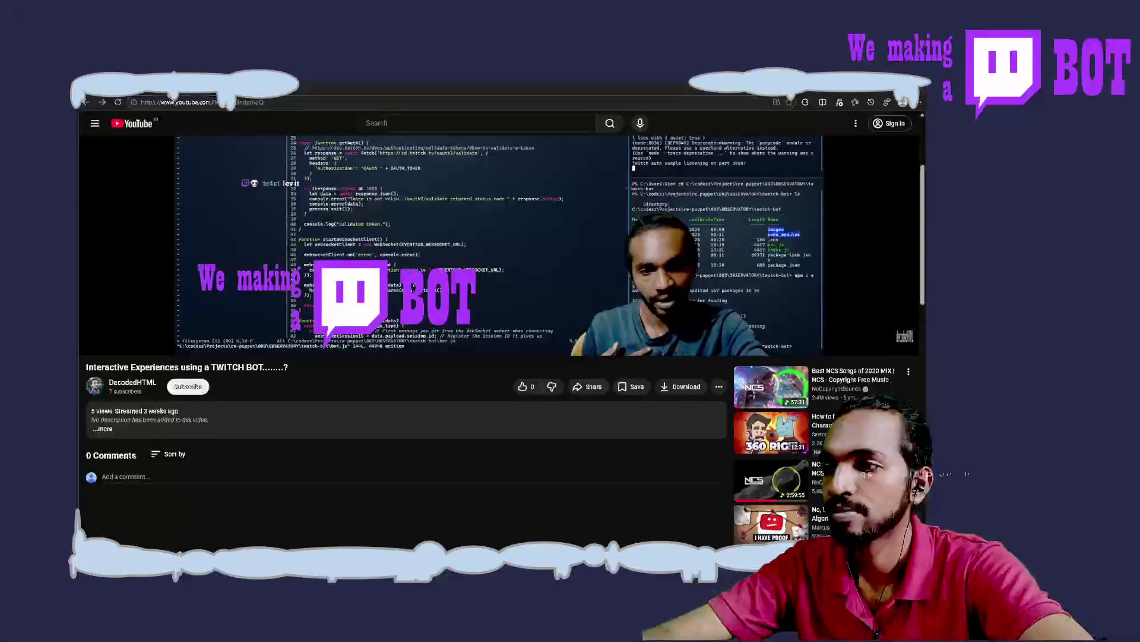
Step: Toggle playback of the stream replay at 1:10:20
click(95, 344)
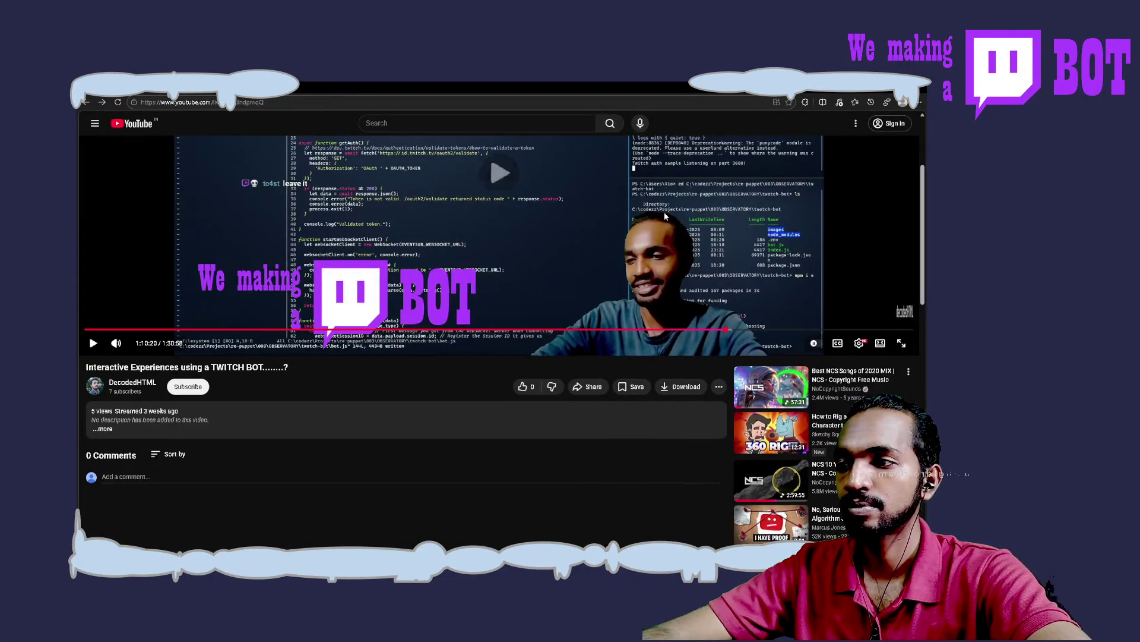
Step: Resume playing the paused stream recording at 1:10:20
click(664, 211)
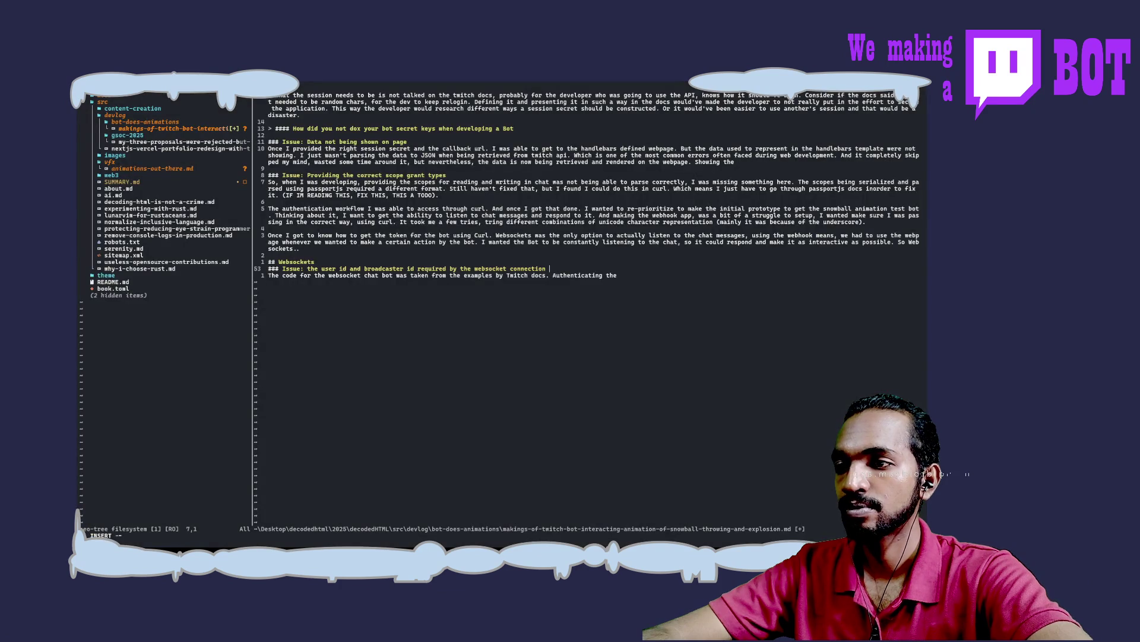
Step: Remove the stray key text from the heading line and write the blog post with :w
key(ctrl+F12)
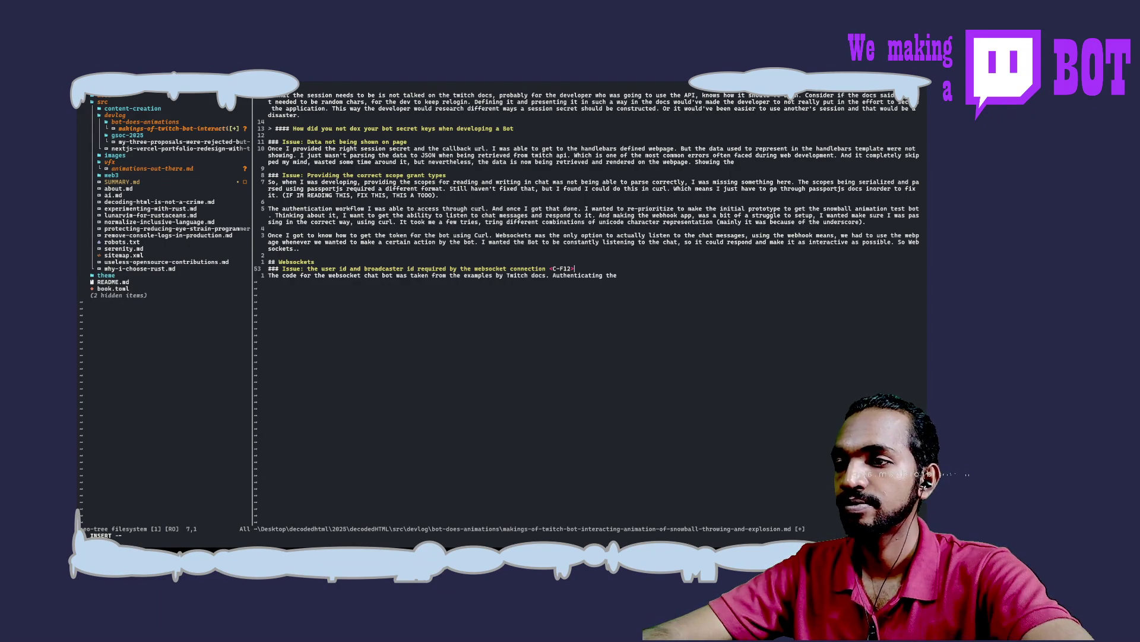
key(BackSpace)
key(BackSpace)
key(BackSpace)
key(BackSpace)
key(BackSpace)
key(BackSpace)
key(Escape)
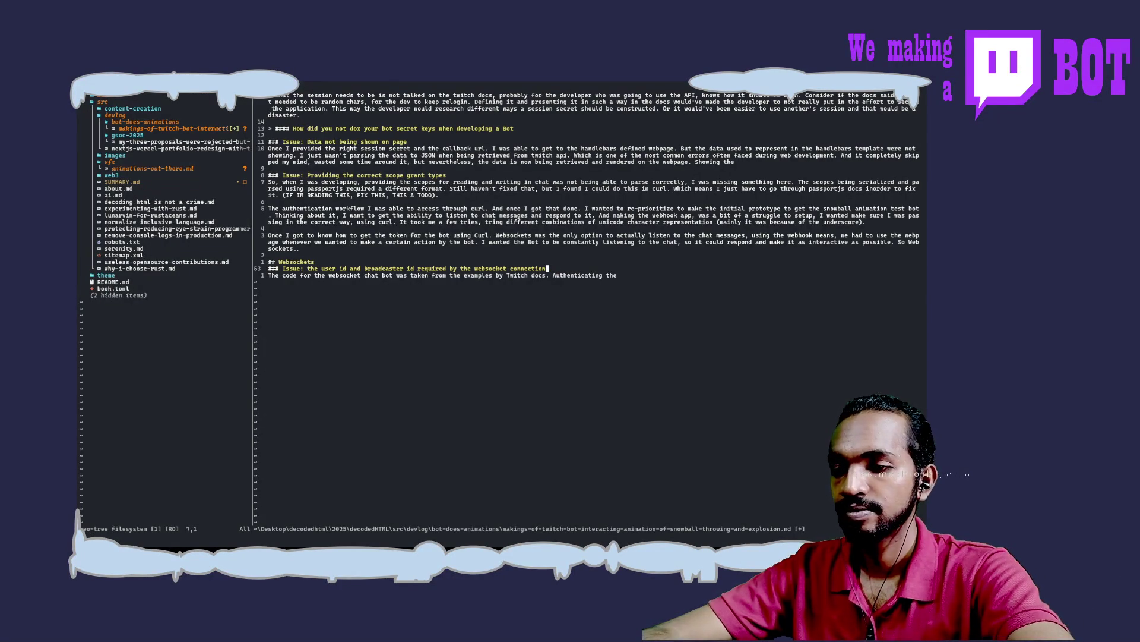
text(:w)
key(Return)
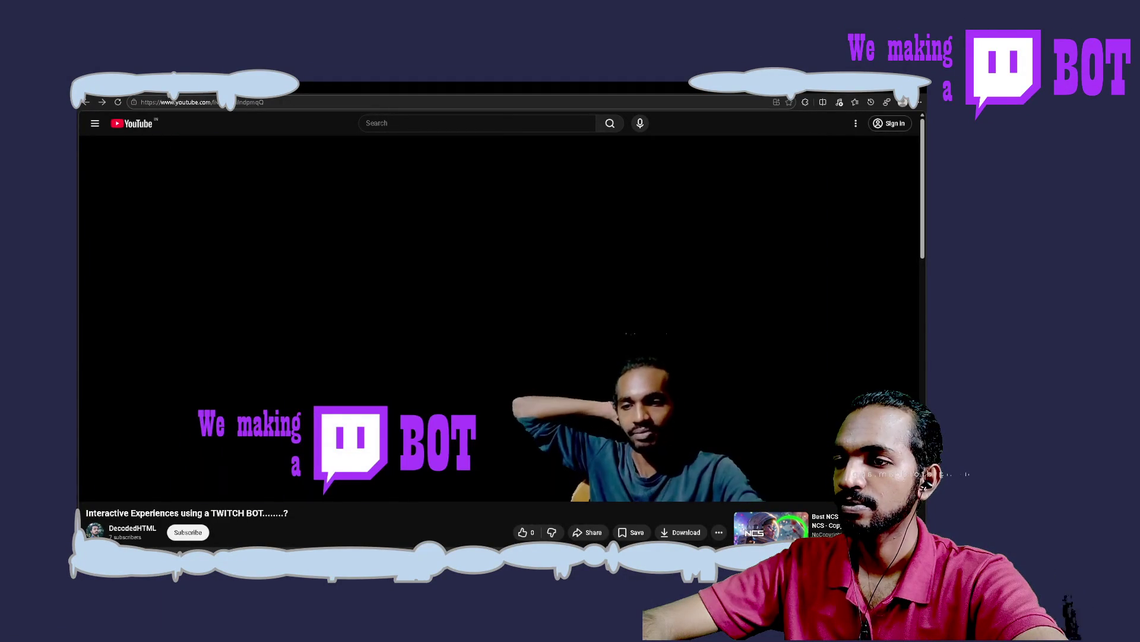
Step: Start a new line under the Websockets heading: 'way to constantly listen to the chat.'
click(678, 245)
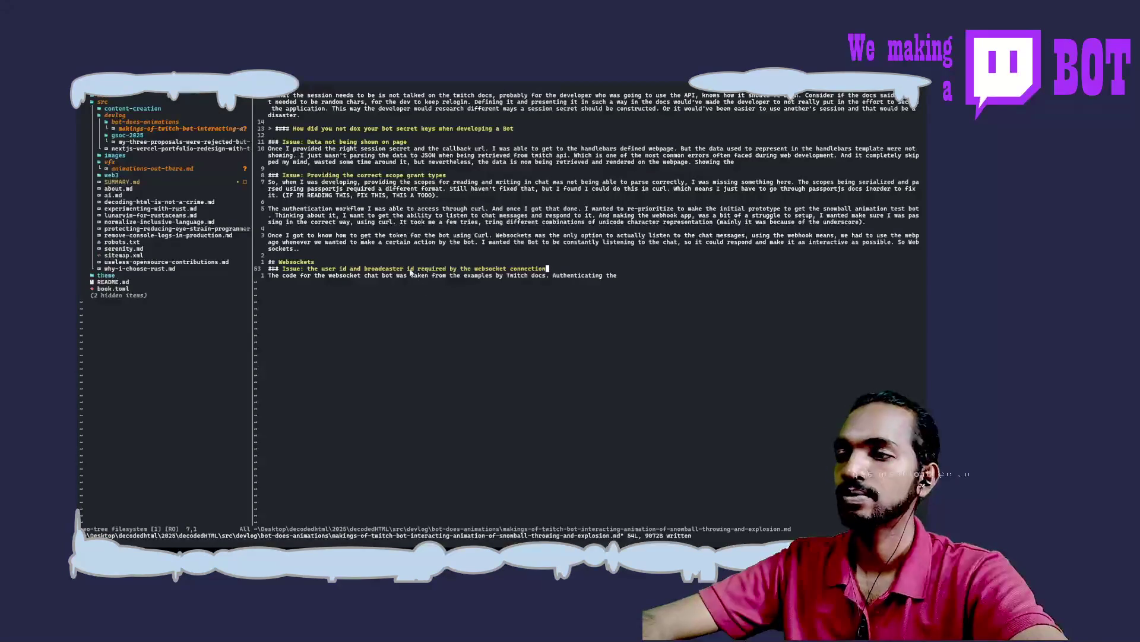
key(A)
key(Return)
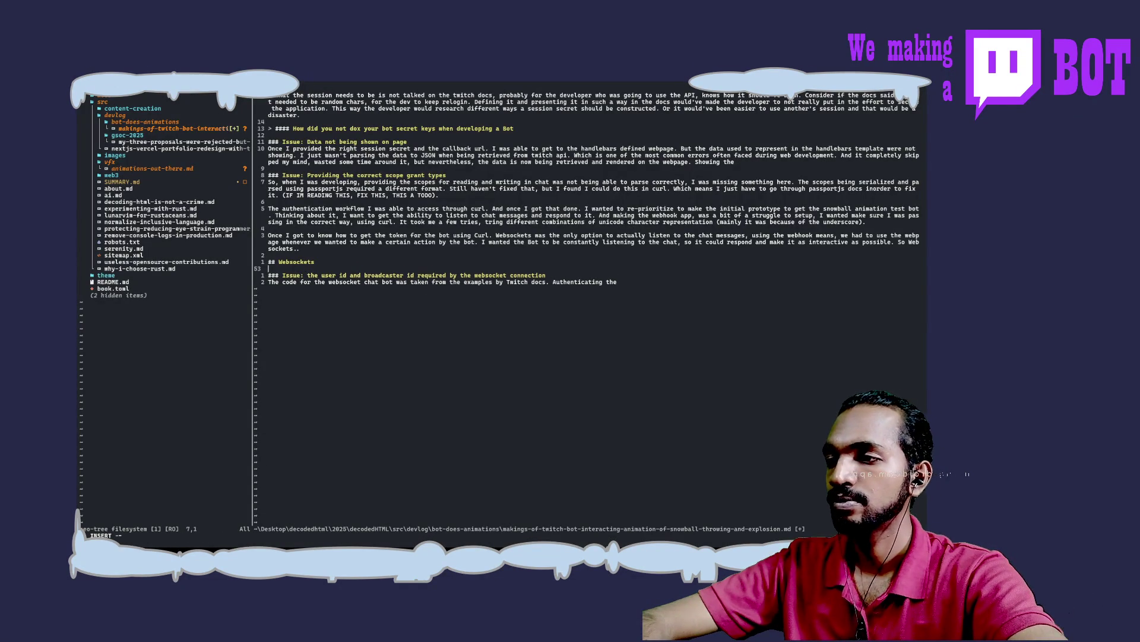
text(Websocke)
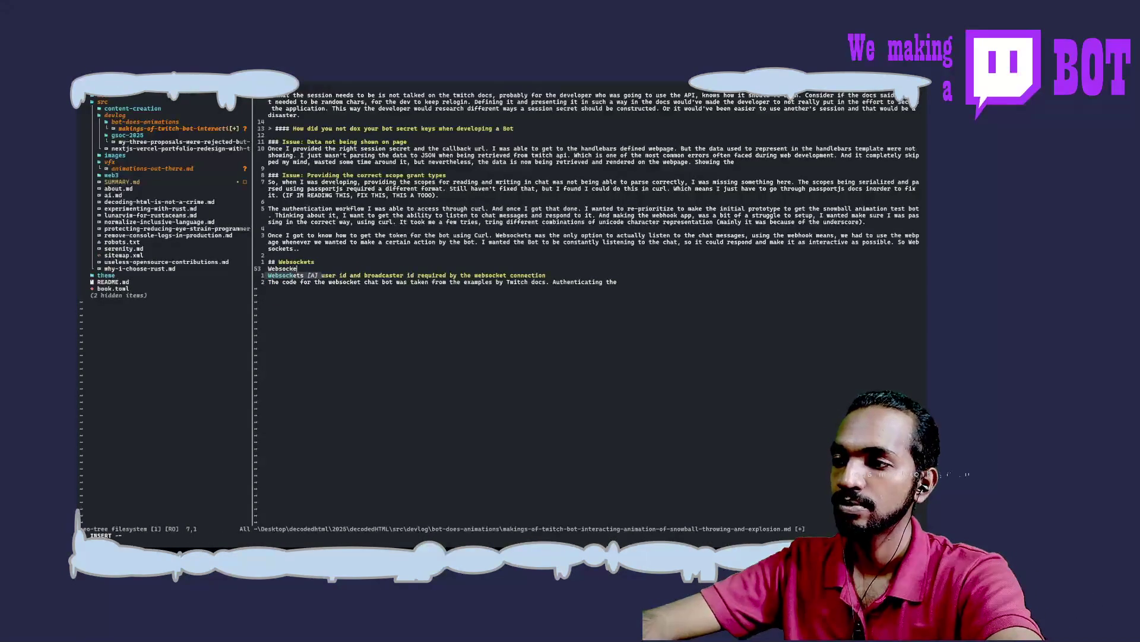
text(ts is the)
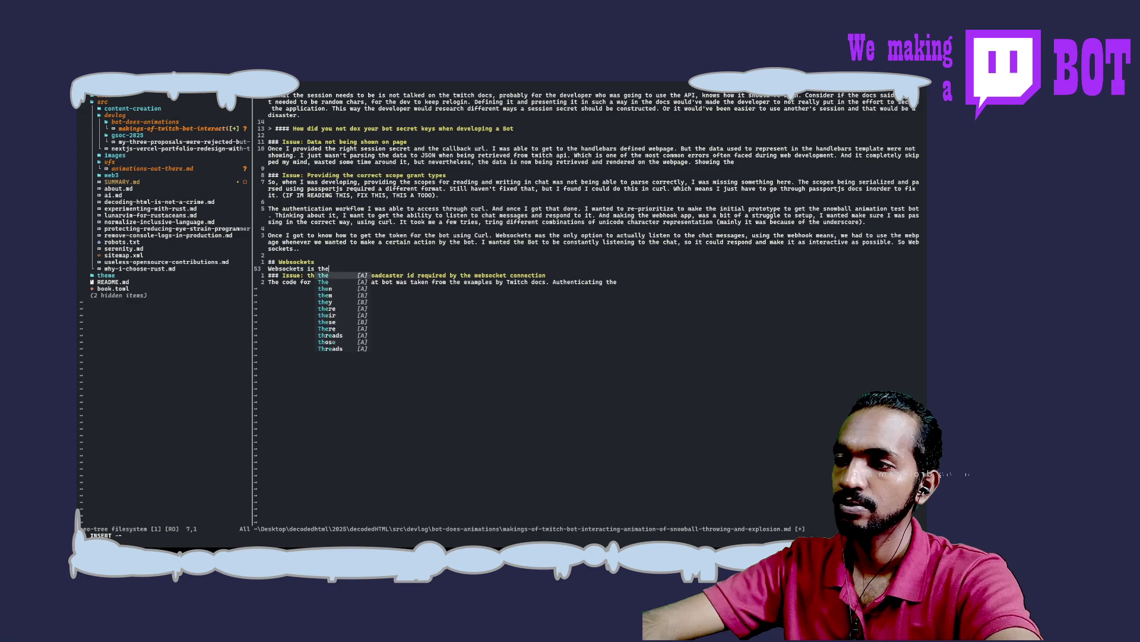
text( way to )
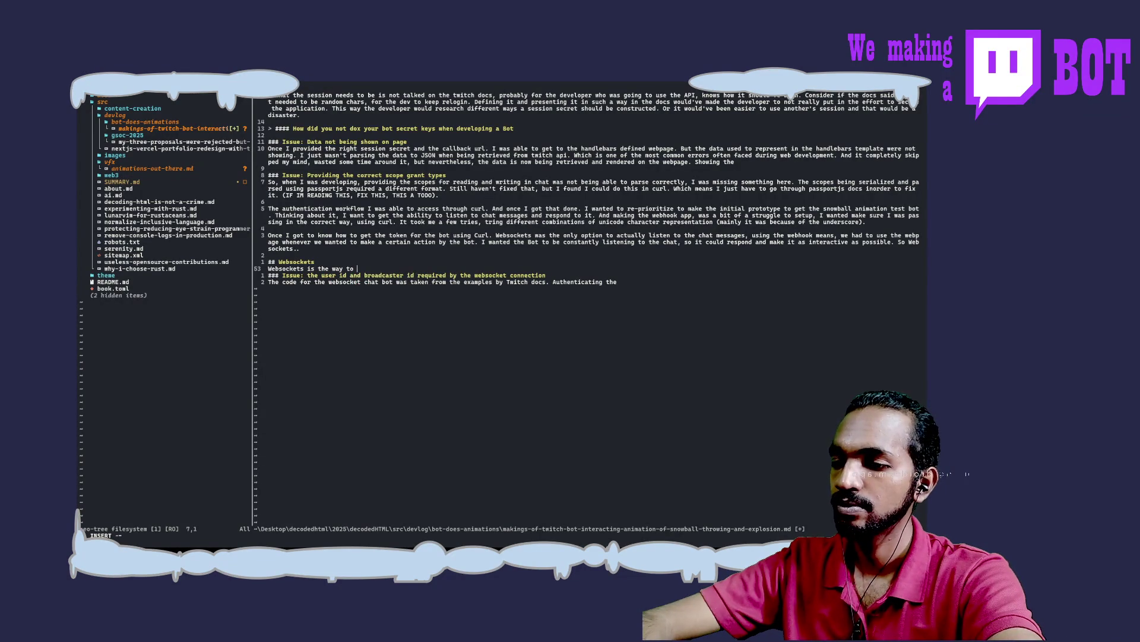
text(co)
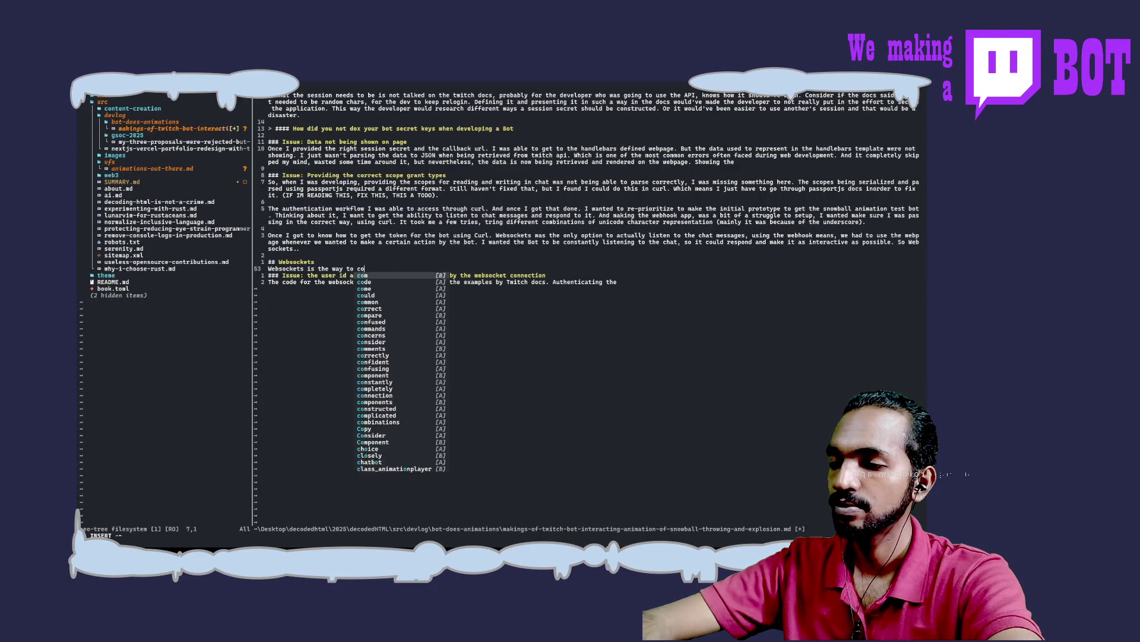
text(nstant)
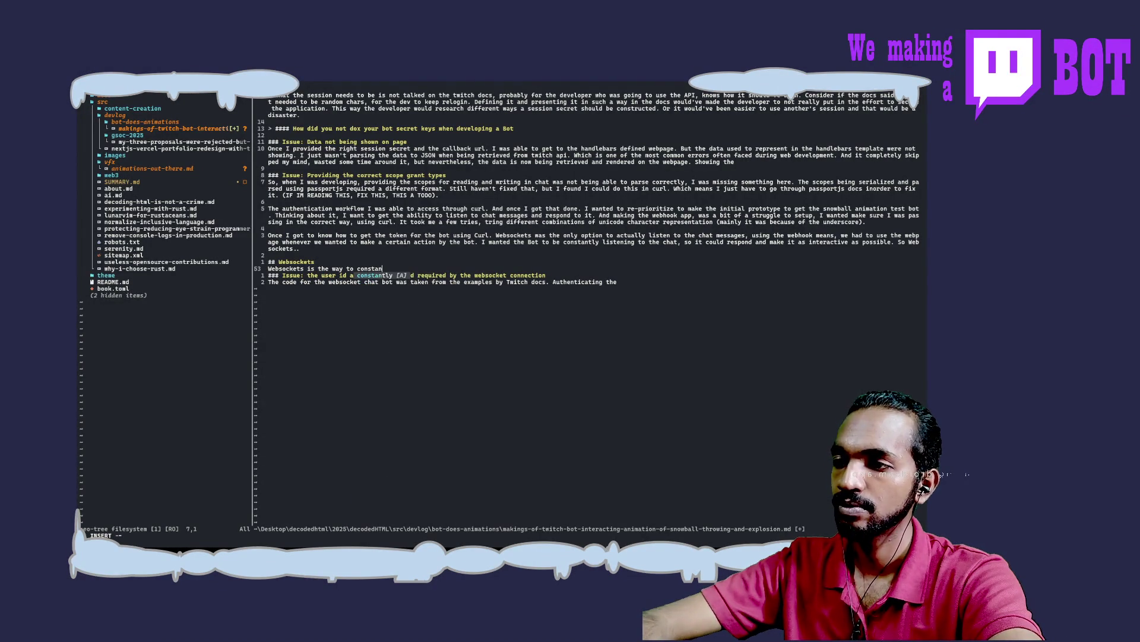
text(ly listen to the chat)
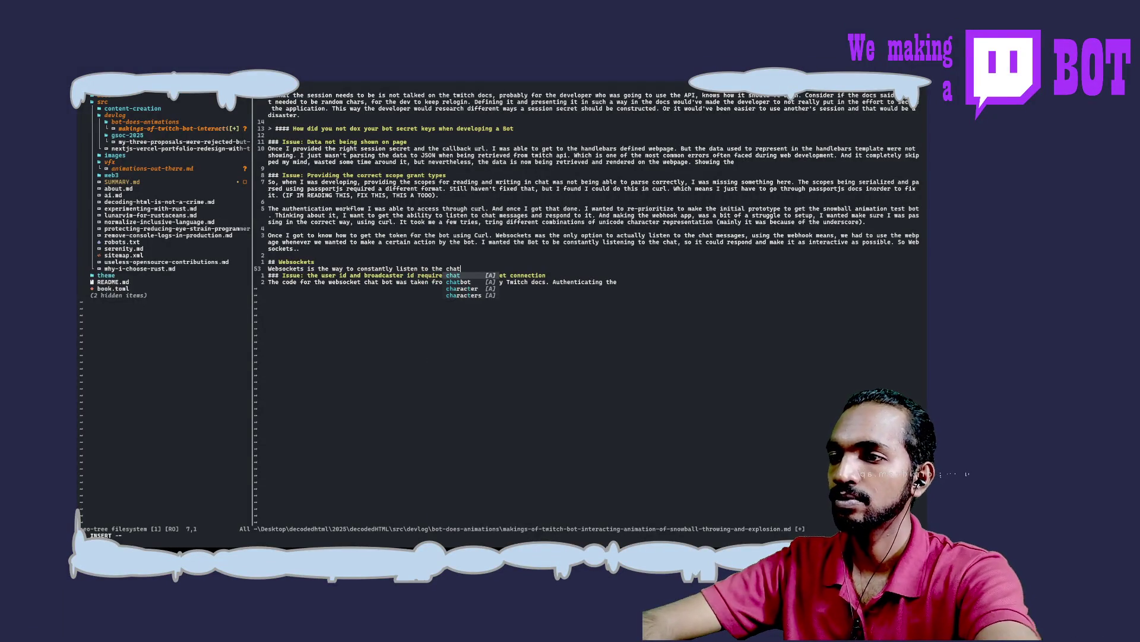
key(BackSpace)
key(BackSpace)
key(BackSpace)
key(BackSpace)
text(twi)
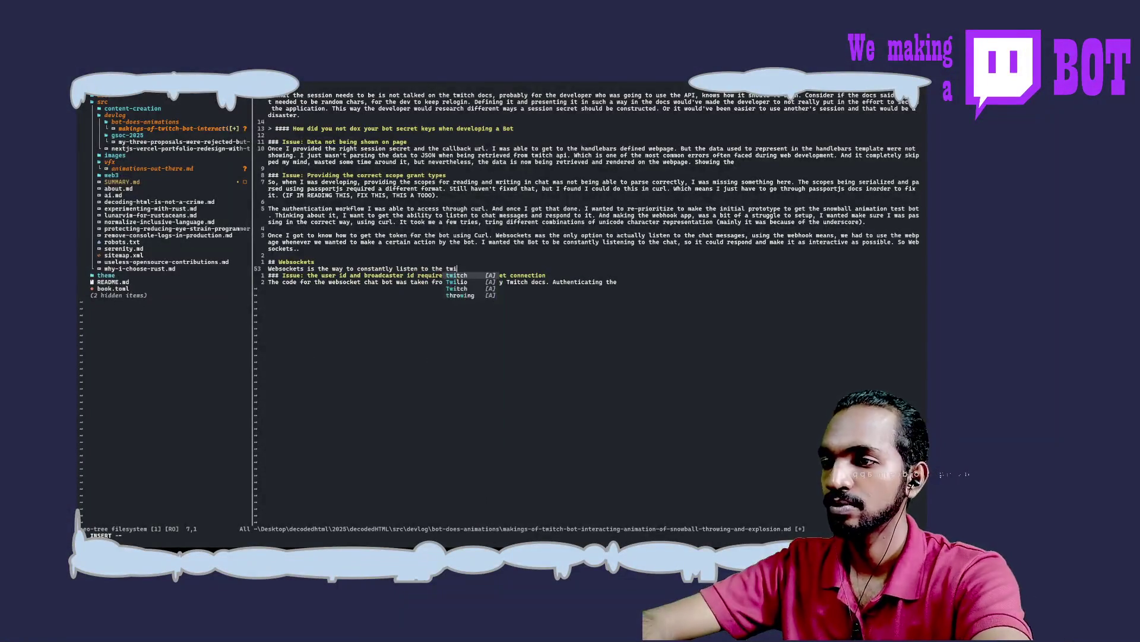
key(BackSpace)
key(BackSpace)
key(BackSpace)
text(chat)
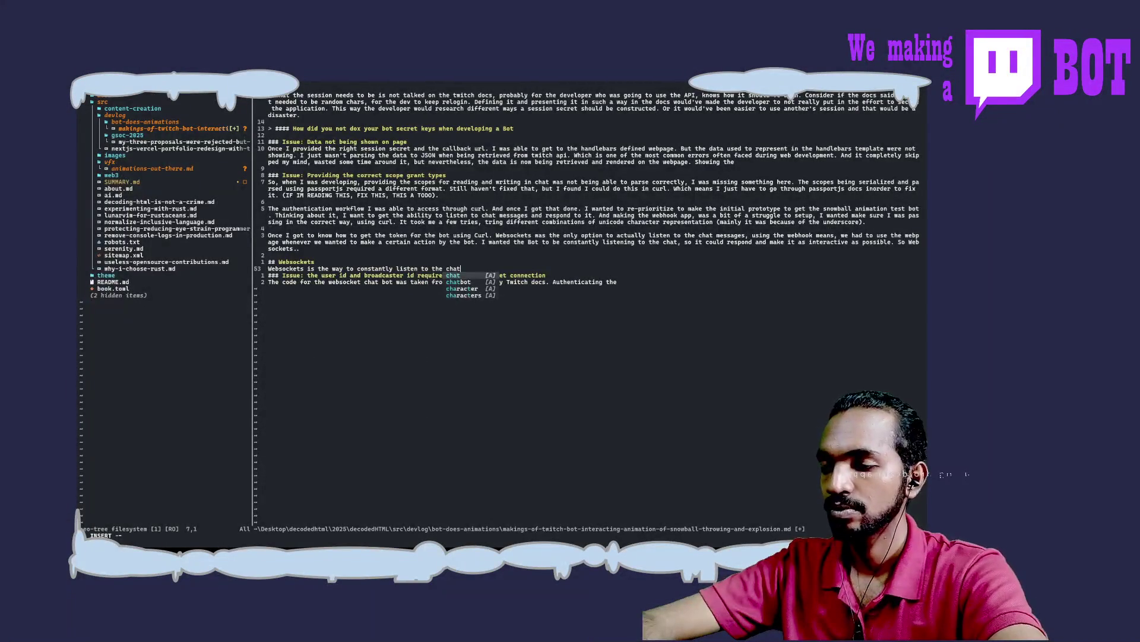
text(.)
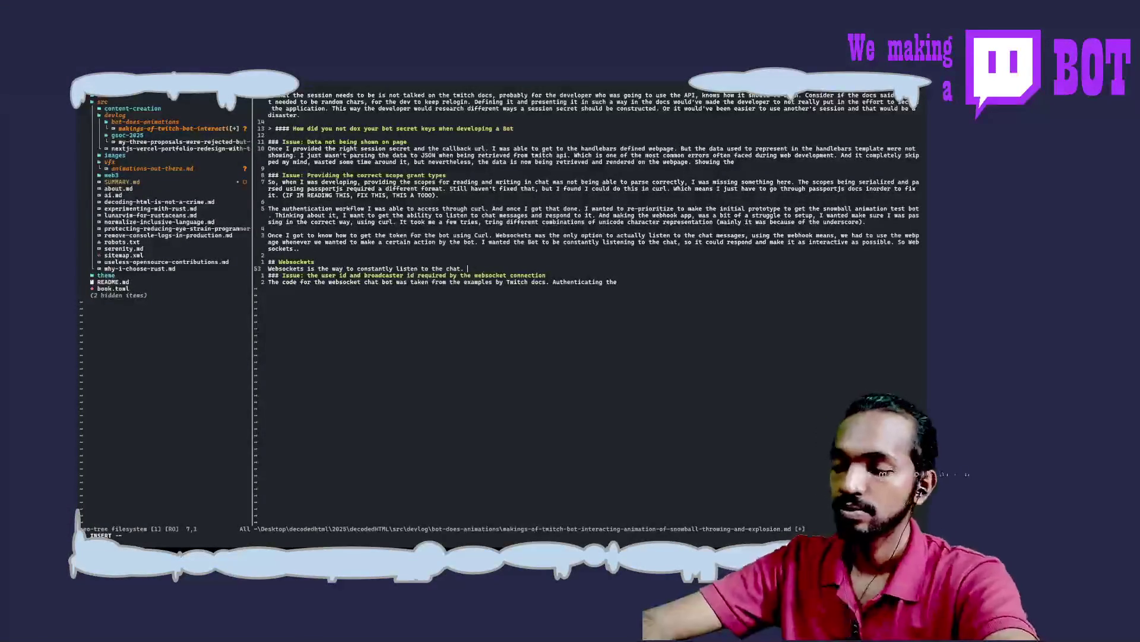
text(And each actions that)
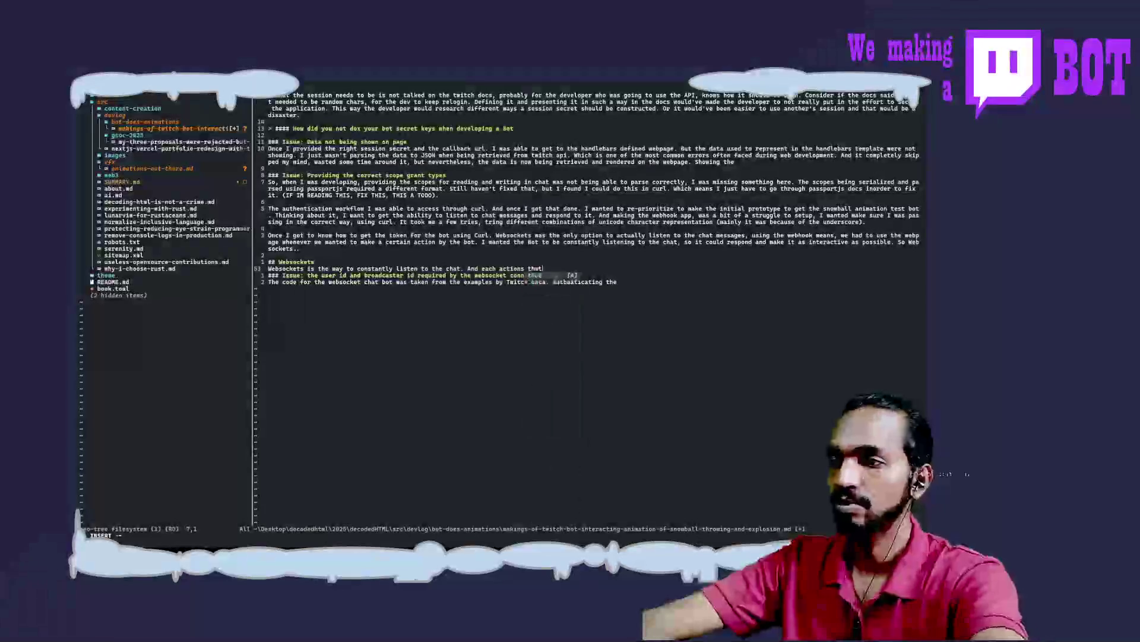
text( needs to be )
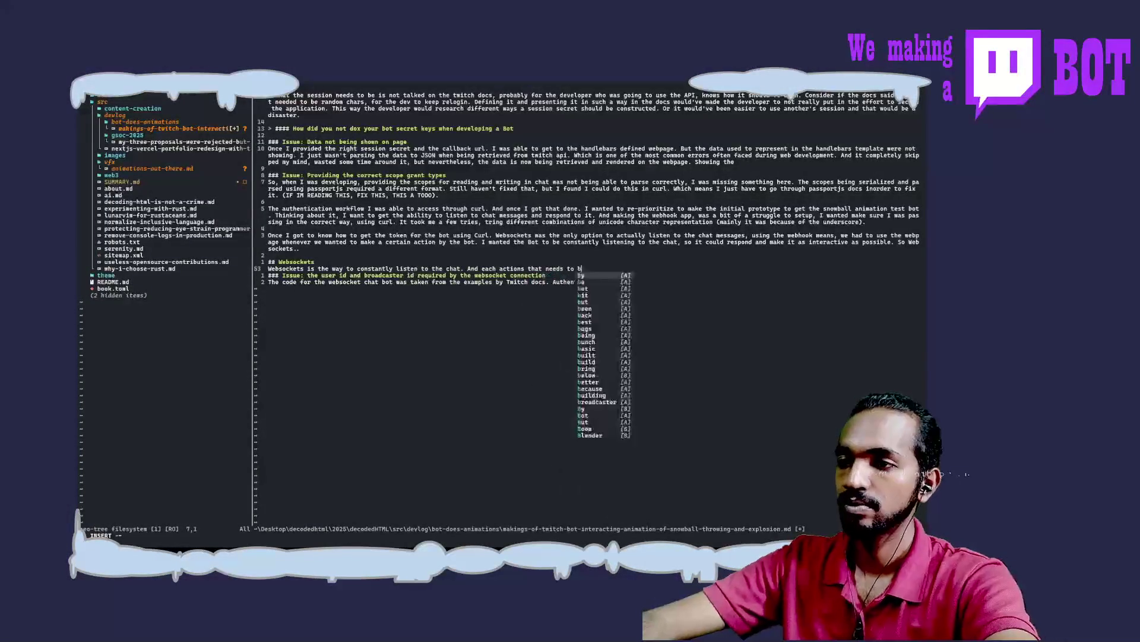
text(taken place could be done )
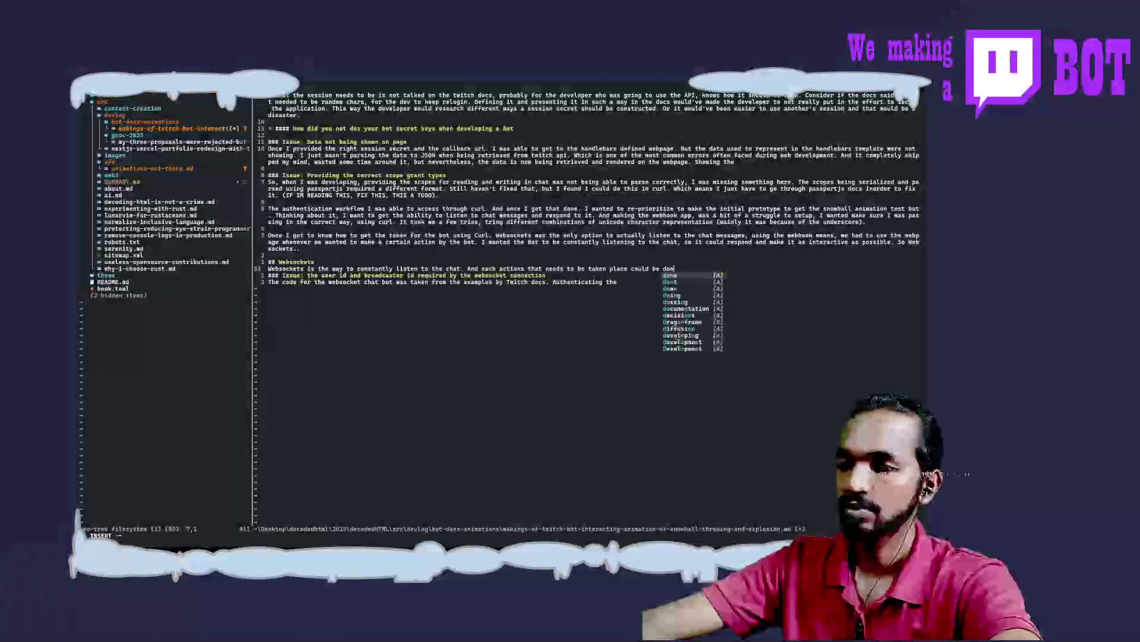
text(as an)
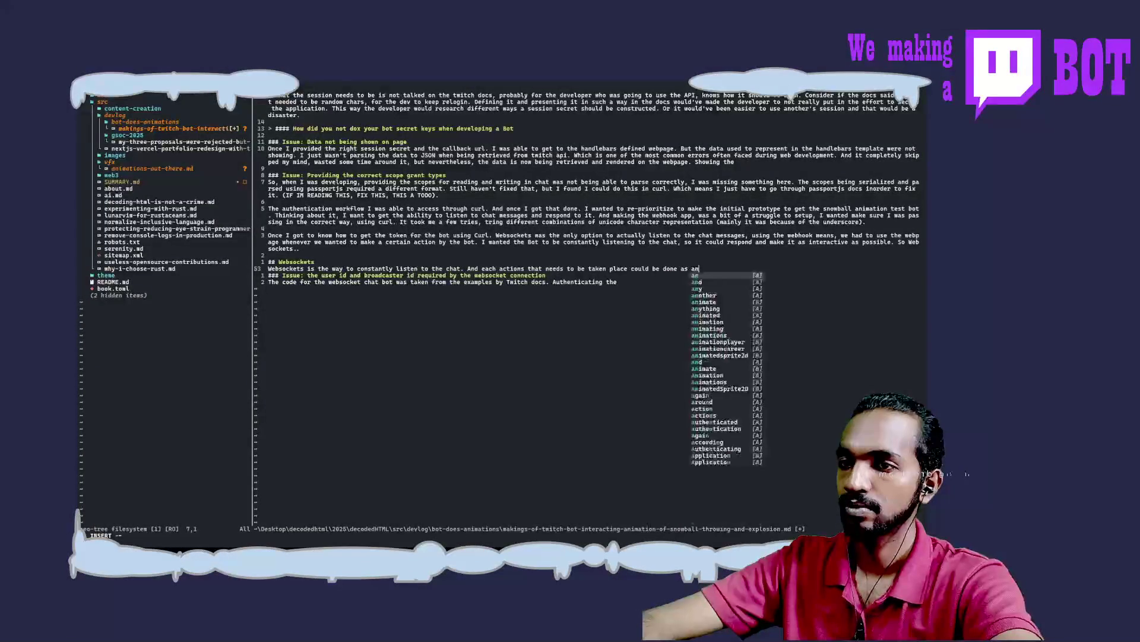
text( after)
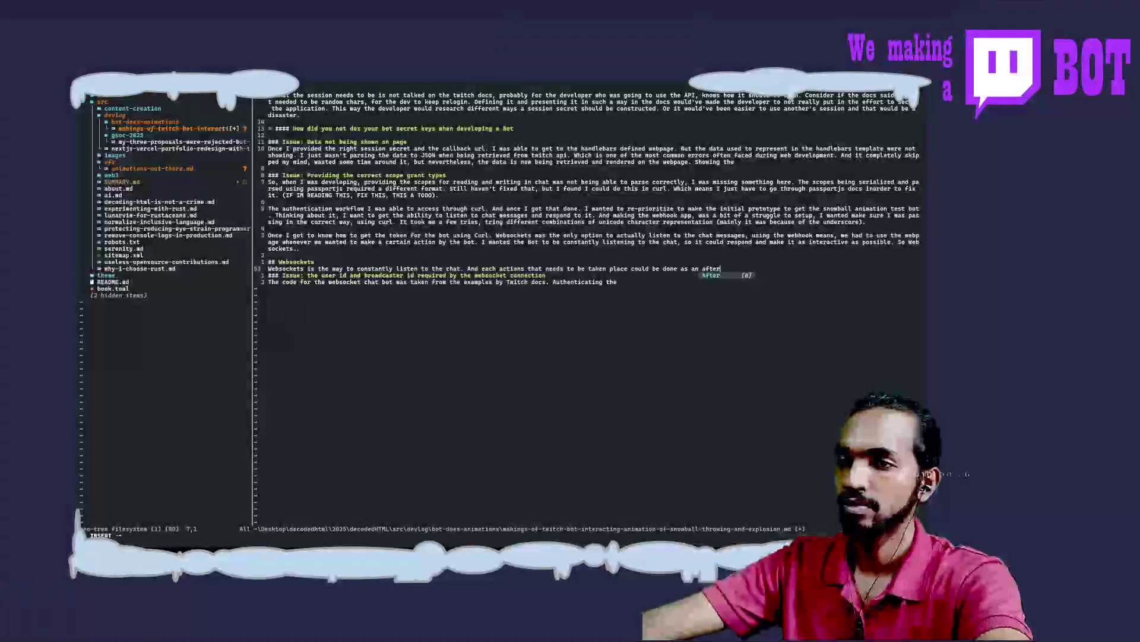
Step: Add 'And each actions ... could be done as an side effect', fixing 'side effect' into two words
key(BackSpace)
key(BackSpace)
key(BackSpace)
key(BackSpace)
key(BackSpace)
text(side)
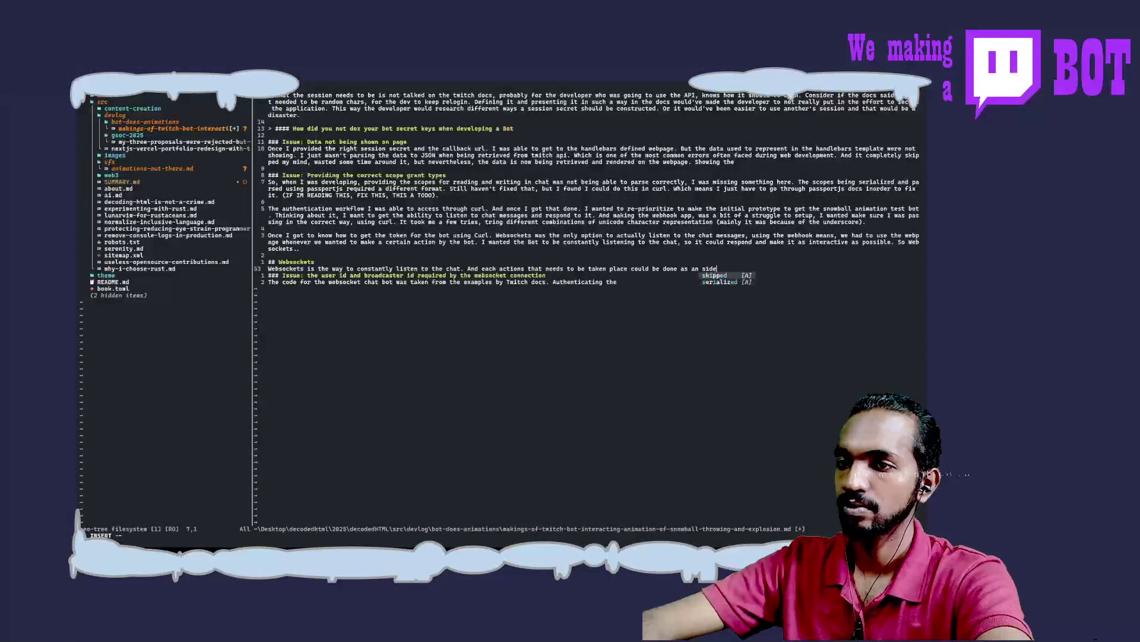
text(Effect)
key(Left)
key(Left)
key(Left)
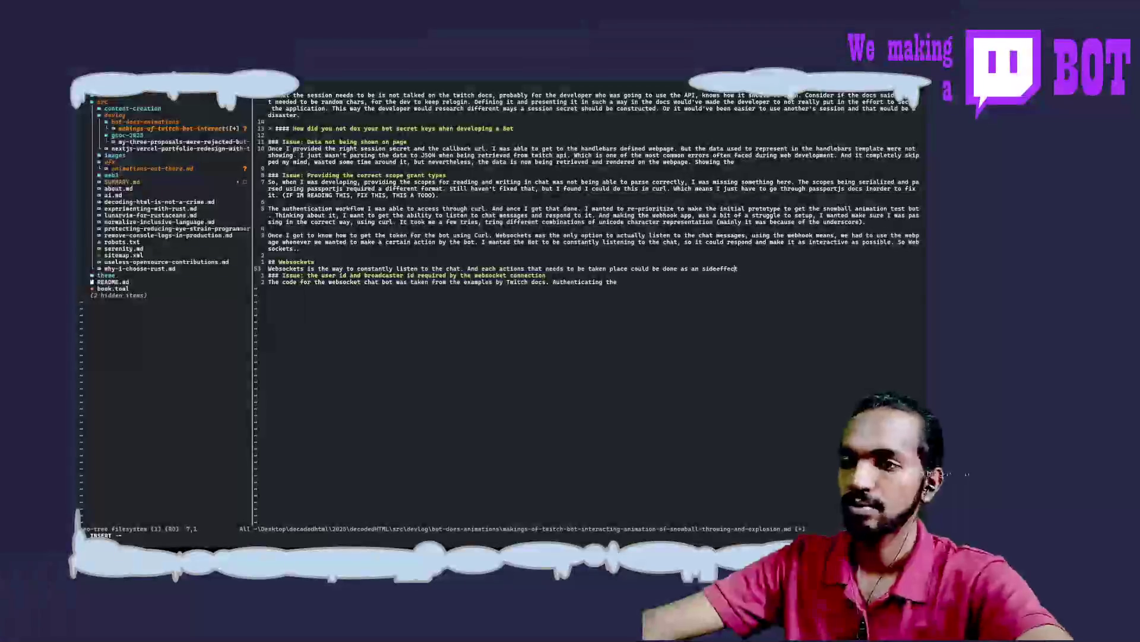
key(End)
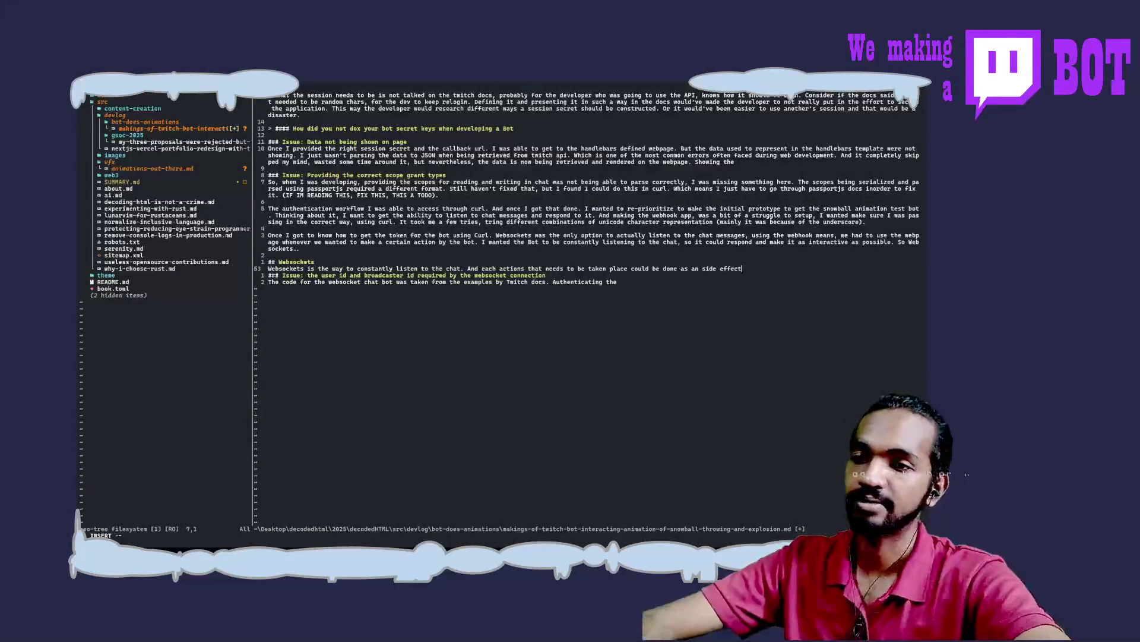